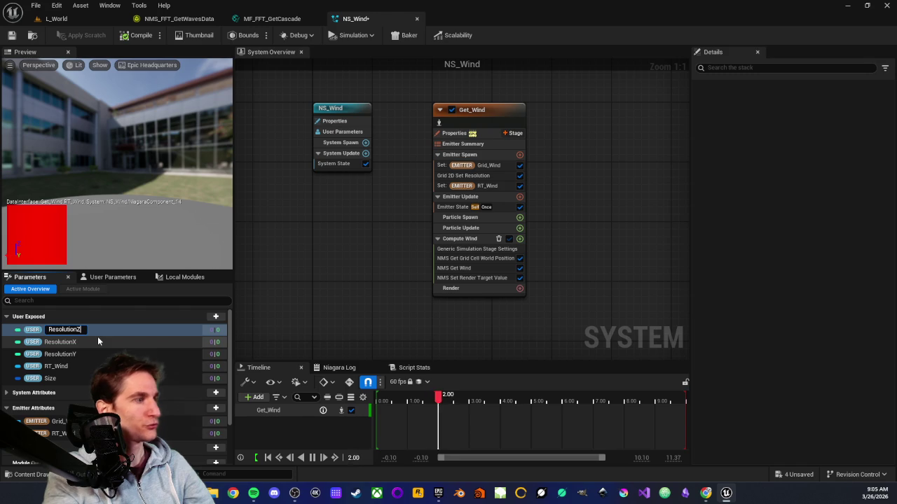
Step: Commit ResolutionZ as the new user parameter's name
{"action": "key", "text": "Return"}
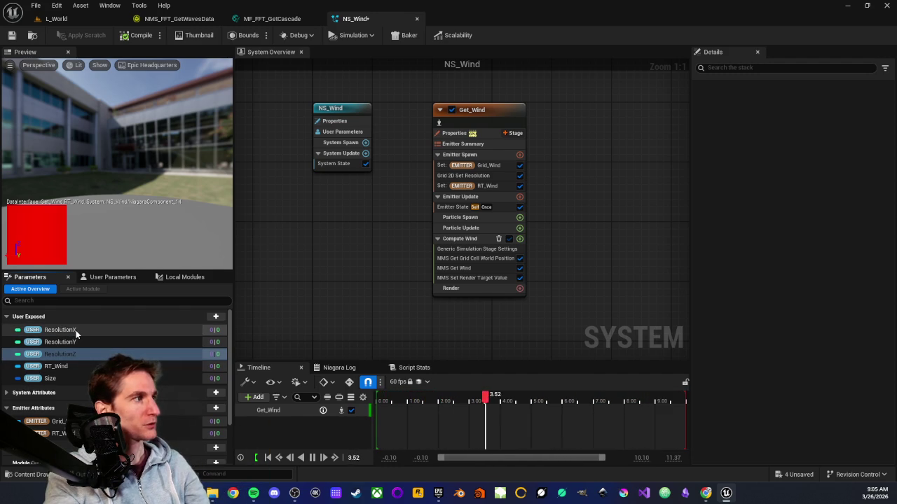
Step: Add a Render Target Volume user parameter named VRT_Wind, then select RT_Wind for renaming
{"action": "left_click", "coordinate": [216, 326]}
{"action": "left_click", "coordinate": [215, 317]}
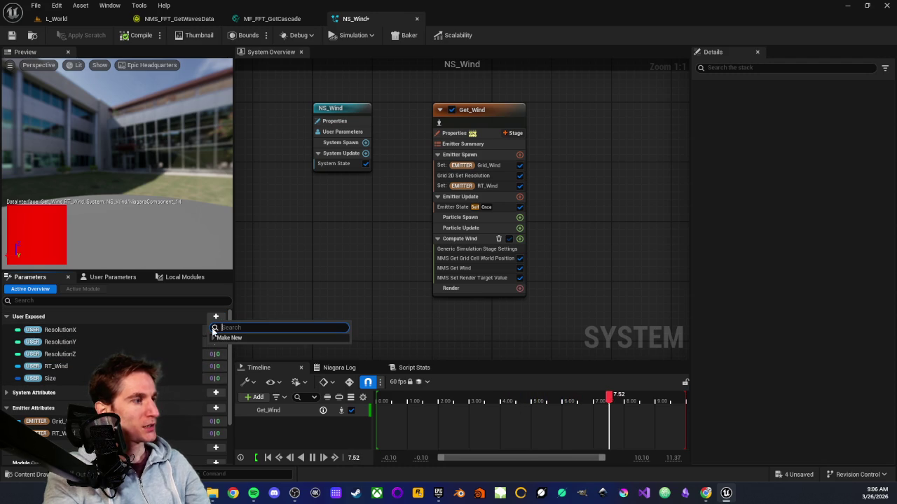
{"action": "type", "text": "volume"}
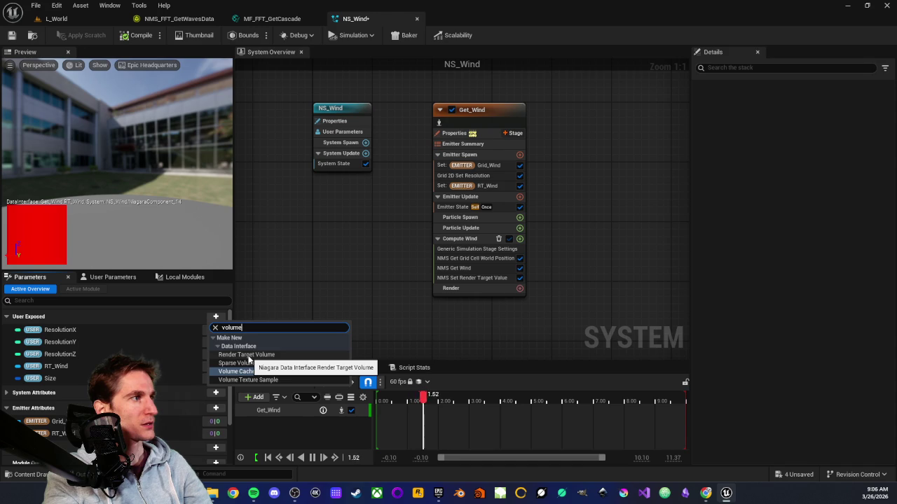
{"action": "left_click", "coordinate": [246, 355]}
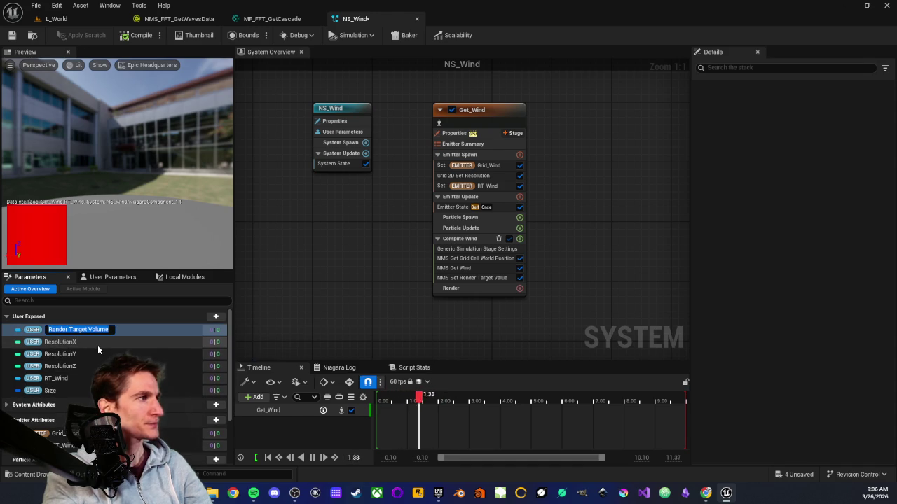
{"action": "type", "text": "VR"}
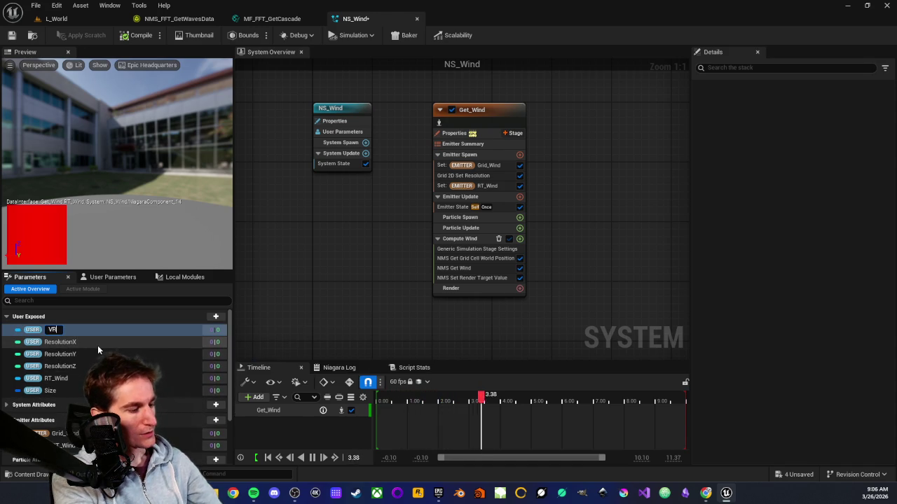
{"action": "type", "text": "T_Wind"}
{"action": "key", "text": "Return"}
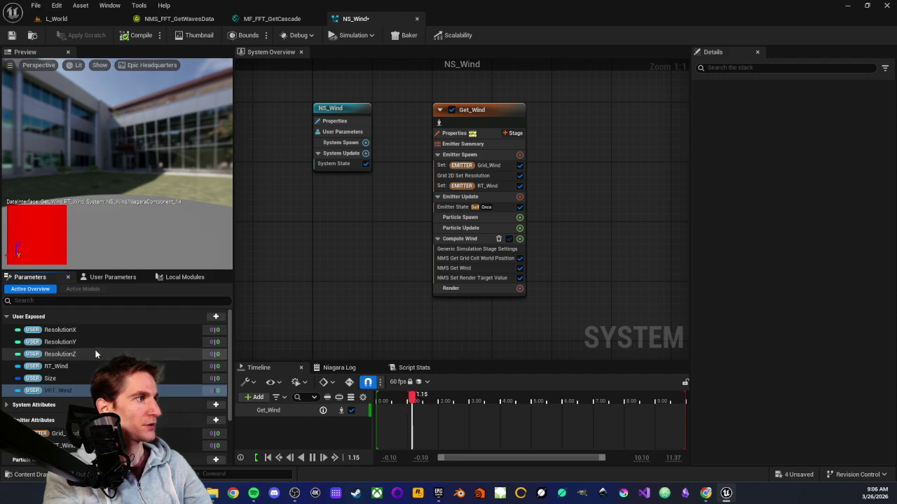
{"action": "left_click", "coordinate": [75, 367]}
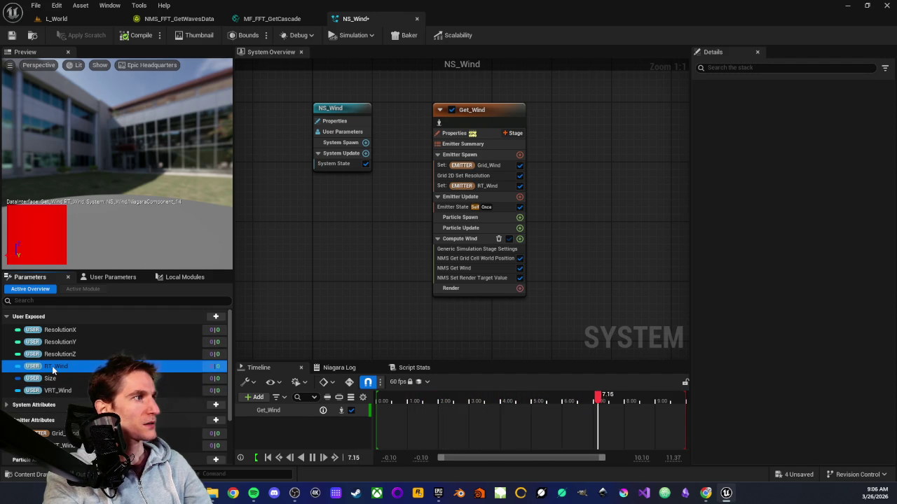
{"action": "left_click", "coordinate": [51, 366]}
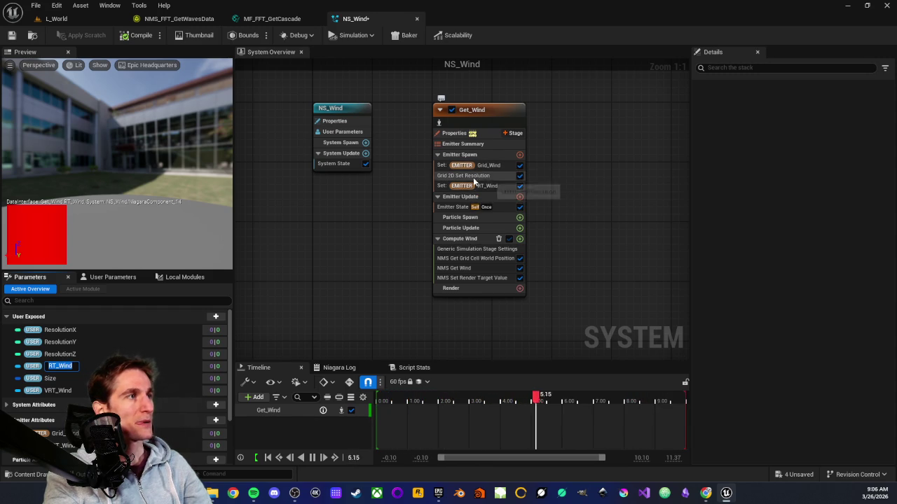
Step: Show Set RT_Wind's details and search Emitter Spawn modules for 'grid3' with Library Only off
{"action": "left_click", "coordinate": [485, 186]}
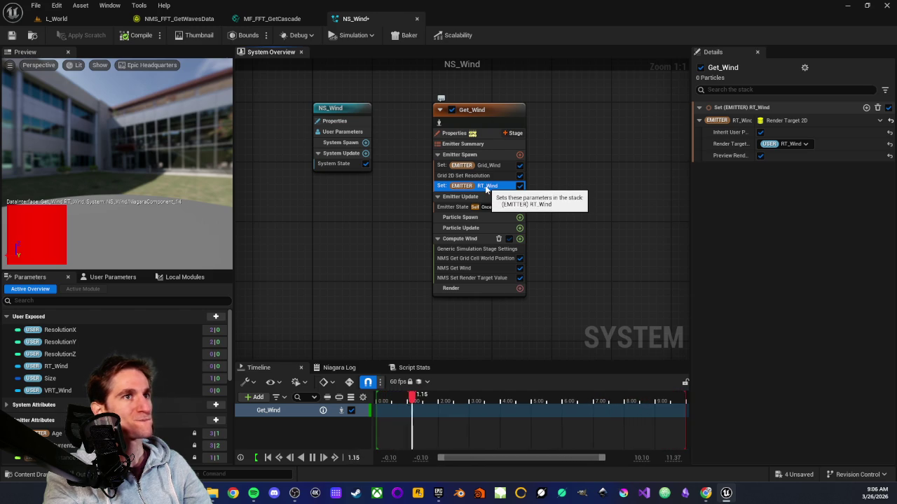
{"action": "left_click", "coordinate": [519, 155]}
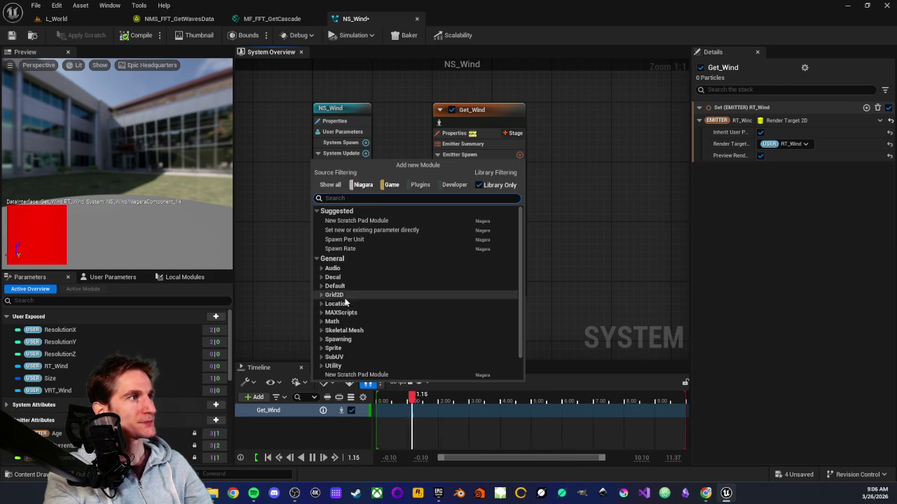
{"action": "type", "text": "grid"}
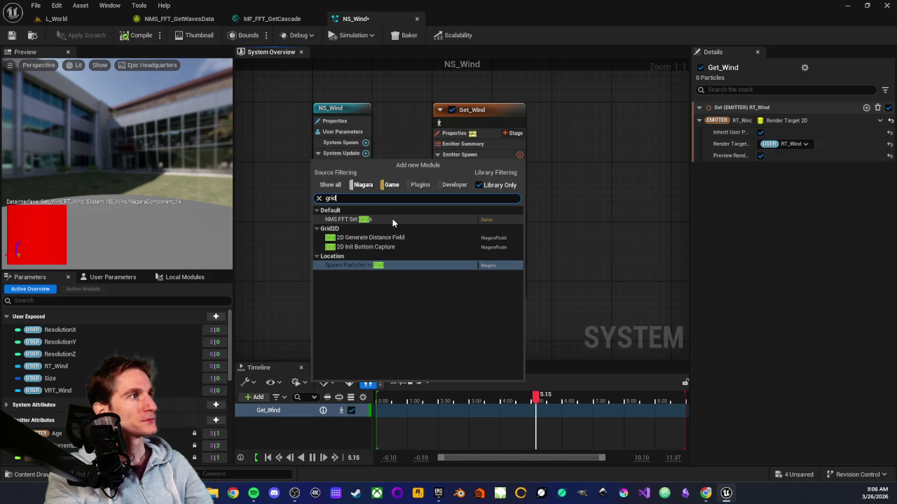
{"action": "type", "text": "3D"}
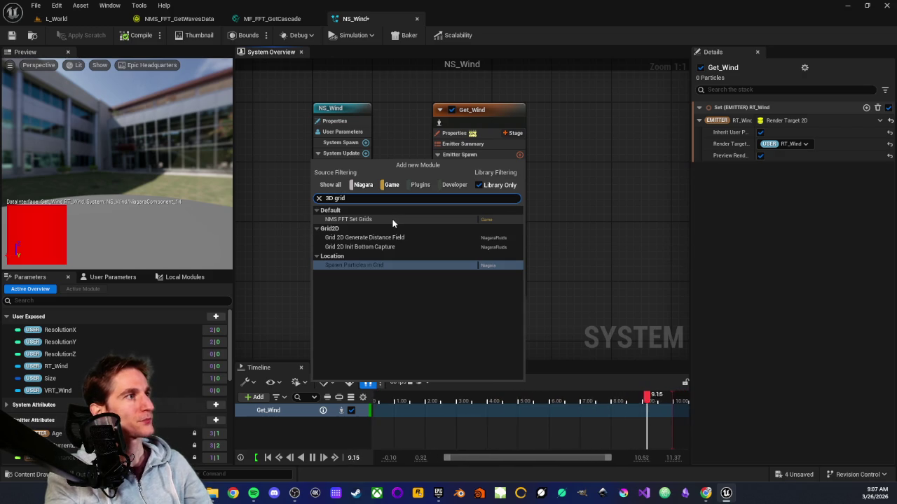
{"action": "left_click", "coordinate": [479, 185]}
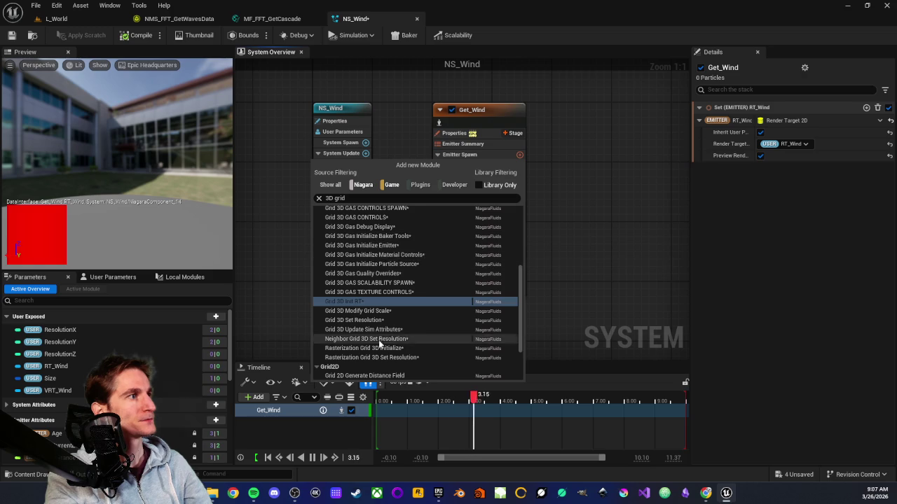
Step: Browse the grid3 results and close the search without adding a module
{"action": "scroll", "coordinate": [377, 290], "scroll_direction": "up", "scroll_amount": 2}
{"action": "scroll", "coordinate": [377, 290], "scroll_direction": "up", "scroll_amount": 4}
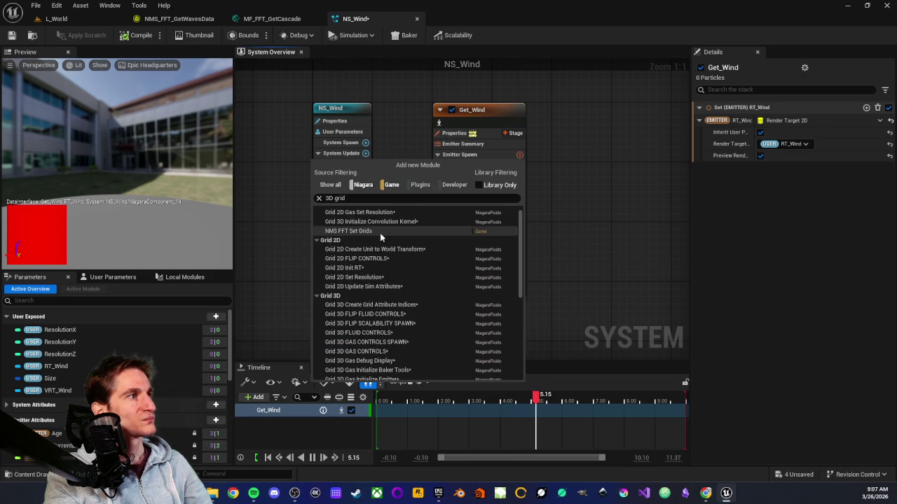
{"action": "scroll", "coordinate": [371, 219], "scroll_direction": "up", "scroll_amount": 1}
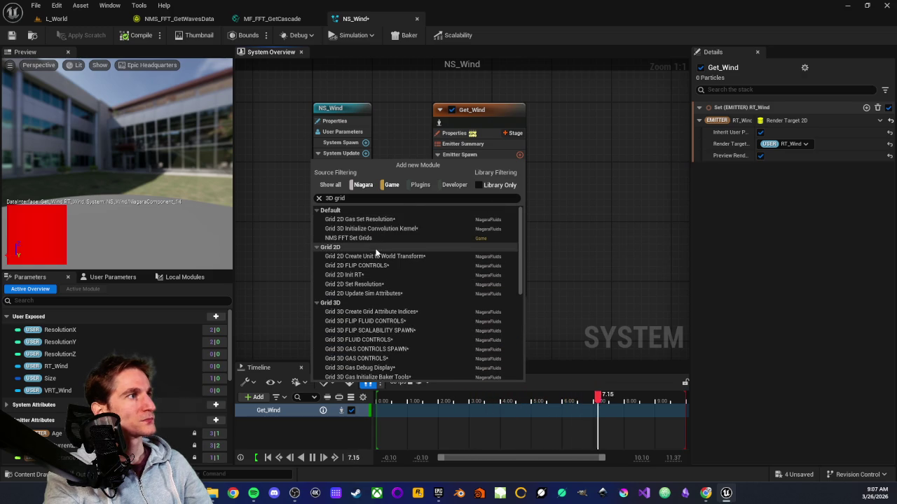
{"action": "scroll", "coordinate": [378, 266], "scroll_direction": "down", "scroll_amount": 4}
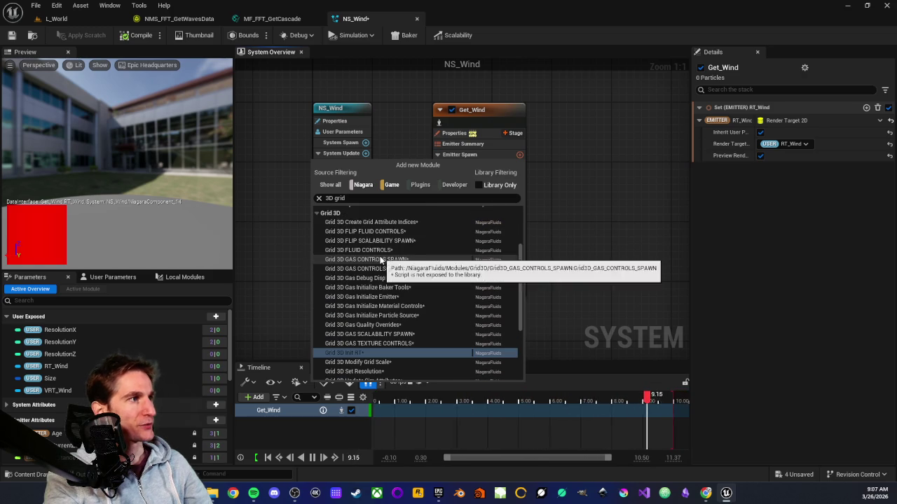
{"action": "scroll", "coordinate": [378, 252], "scroll_direction": "down", "scroll_amount": 3}
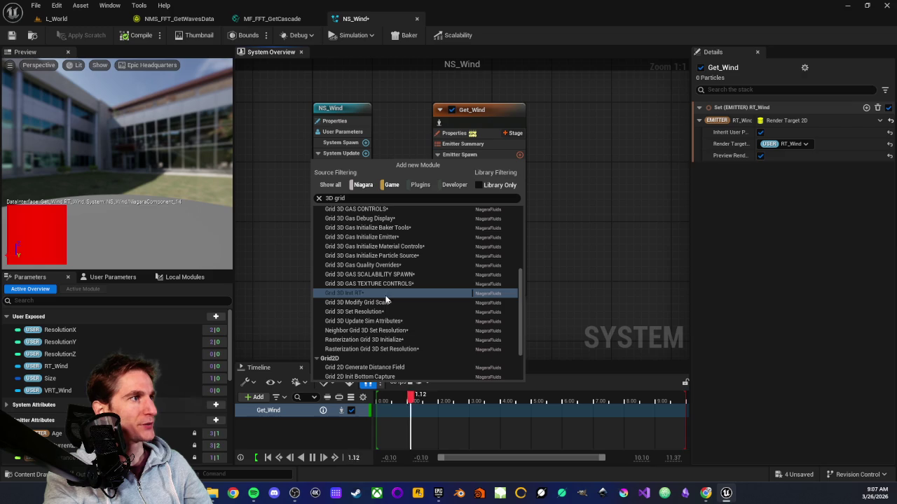
{"action": "scroll", "coordinate": [390, 278], "scroll_direction": "down", "scroll_amount": 1}
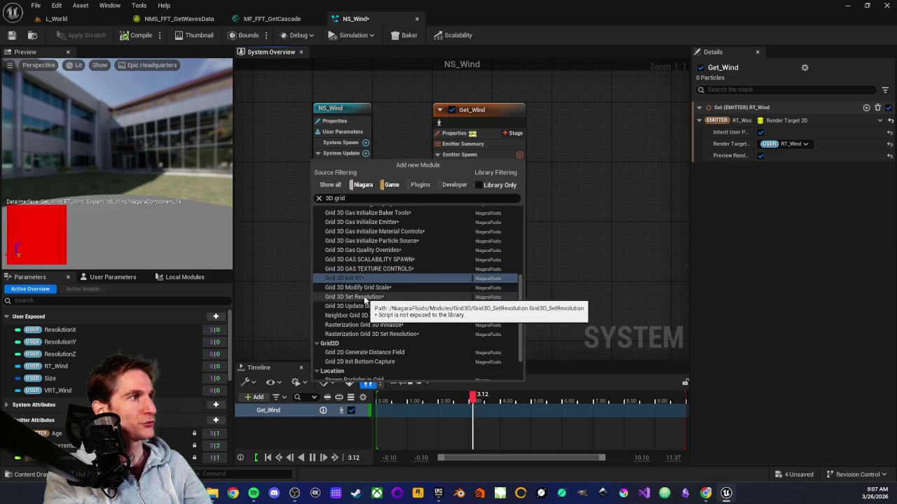
{"action": "scroll", "coordinate": [365, 300], "scroll_direction": "down", "scroll_amount": 2}
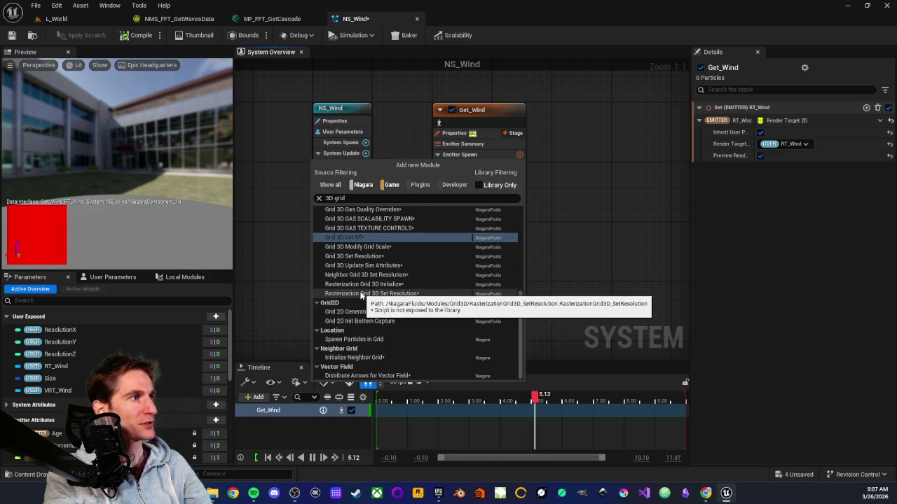
{"action": "scroll", "coordinate": [363, 355], "scroll_direction": "up", "scroll_amount": 2}
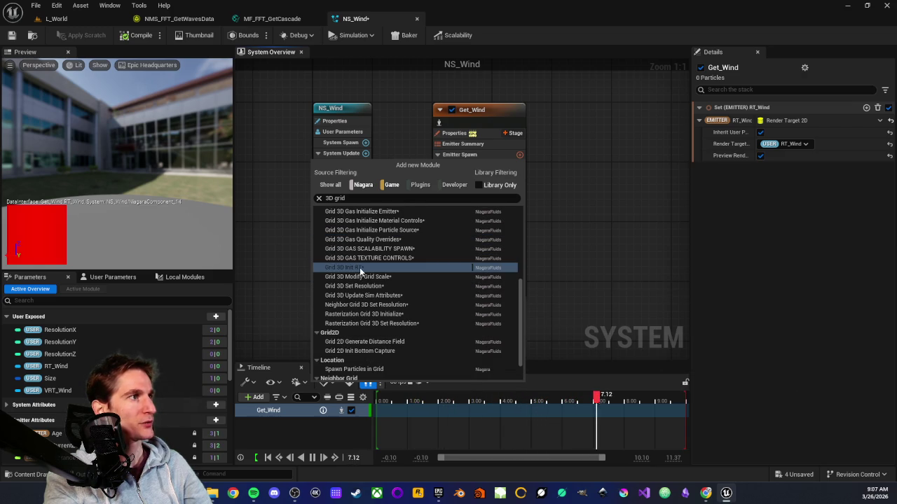
{"action": "scroll", "coordinate": [362, 252], "scroll_direction": "up", "scroll_amount": 2}
{"action": "key", "text": "Escape"}
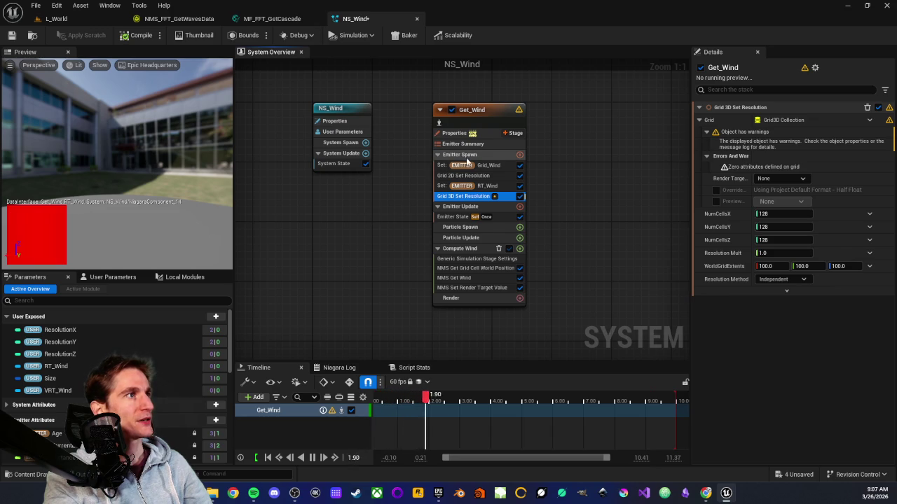
Step: Add a Grid3D Collection emitter parameter from a 'grid 3' search and choose Rename
{"action": "scroll", "coordinate": [154, 364], "scroll_direction": "down", "scroll_amount": 6}
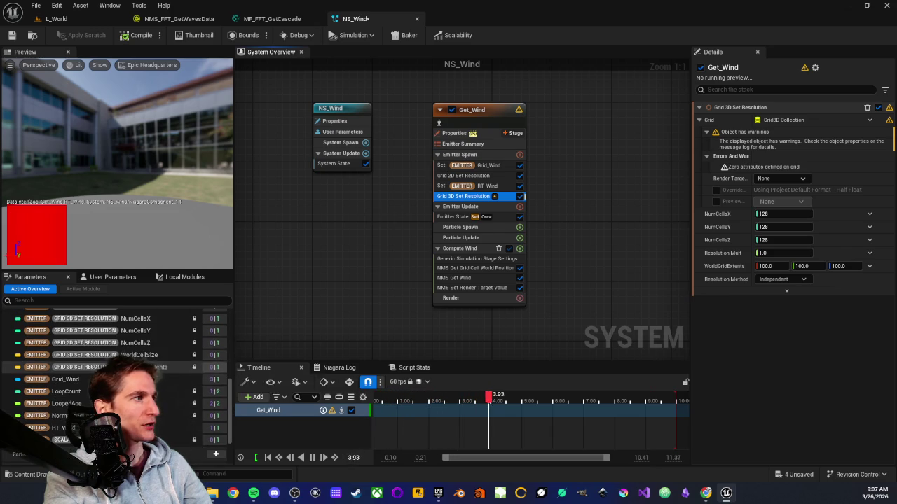
{"action": "scroll", "coordinate": [149, 356], "scroll_direction": "up", "scroll_amount": 5}
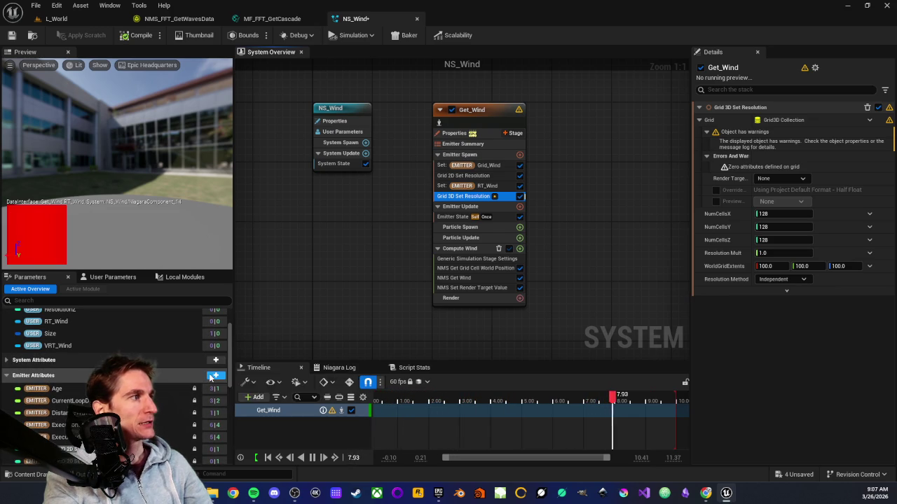
{"action": "left_click", "coordinate": [215, 376]}
{"action": "type", "text": "gr"}
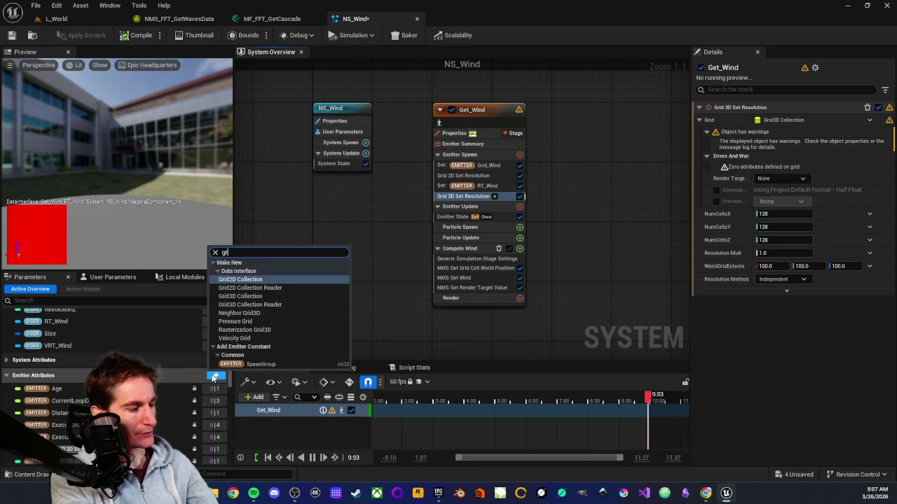
{"action": "type", "text": "id 3"}
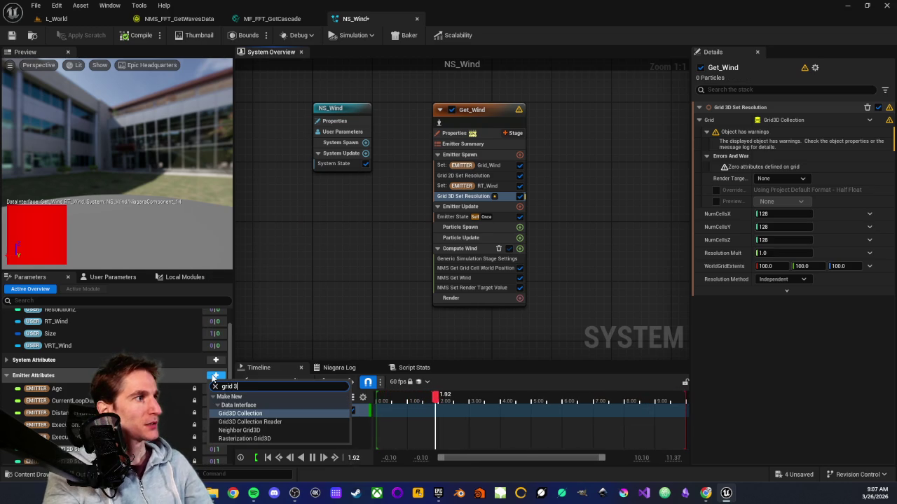
{"action": "left_click", "coordinate": [242, 416]}
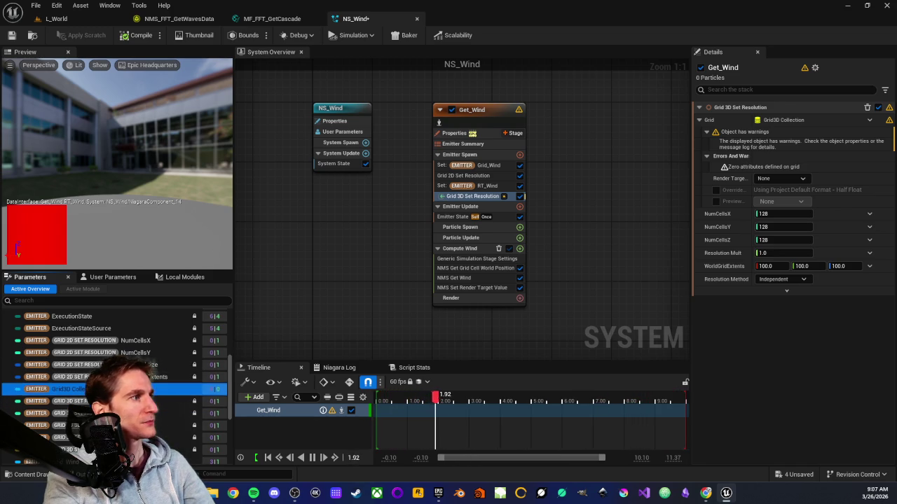
{"action": "right_click", "coordinate": [100, 390]}
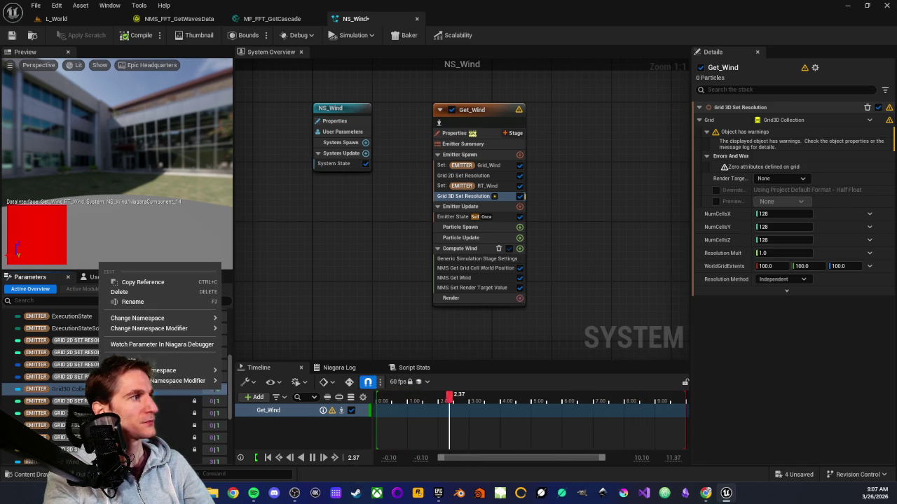
{"action": "left_click", "coordinate": [148, 300]}
Step: Add another Grid3D Collection emitter parameter and name it Volume_Wind
{"action": "scroll", "coordinate": [87, 405], "scroll_direction": "down", "scroll_amount": 2}
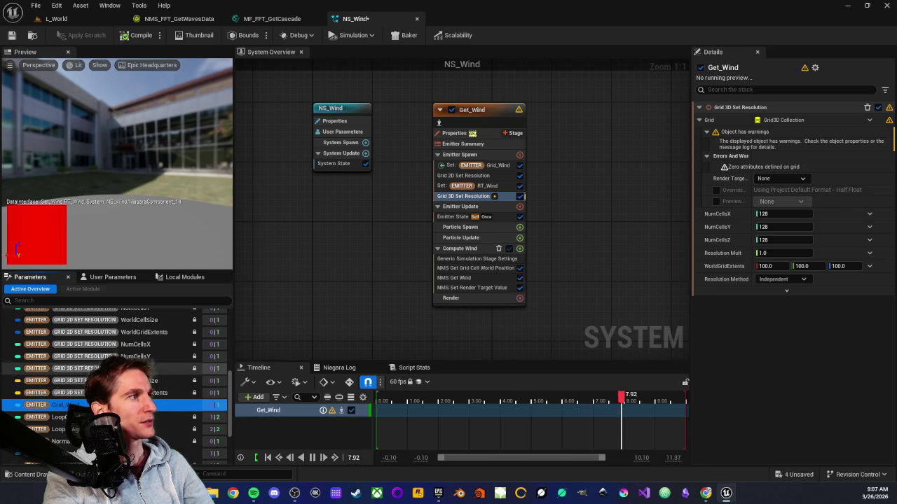
{"action": "scroll", "coordinate": [175, 364], "scroll_direction": "up", "scroll_amount": 5}
{"action": "left_click", "coordinate": [216, 341]}
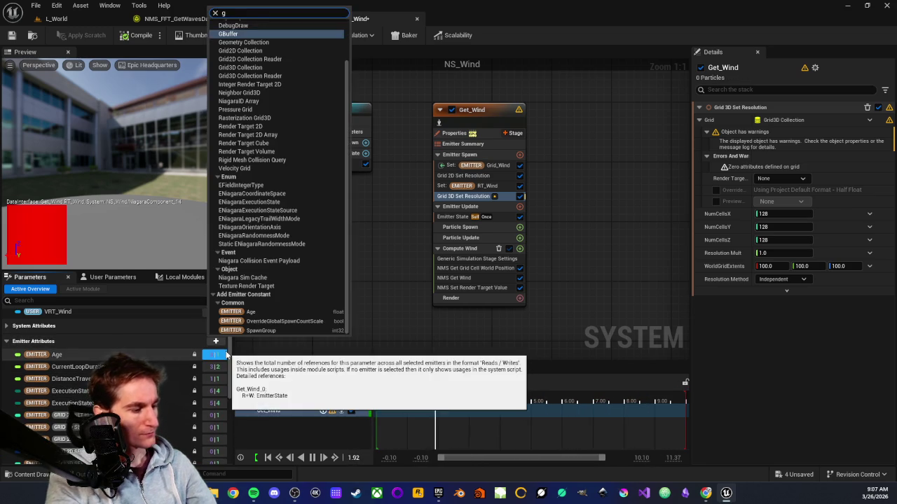
{"action": "type", "text": "grid"}
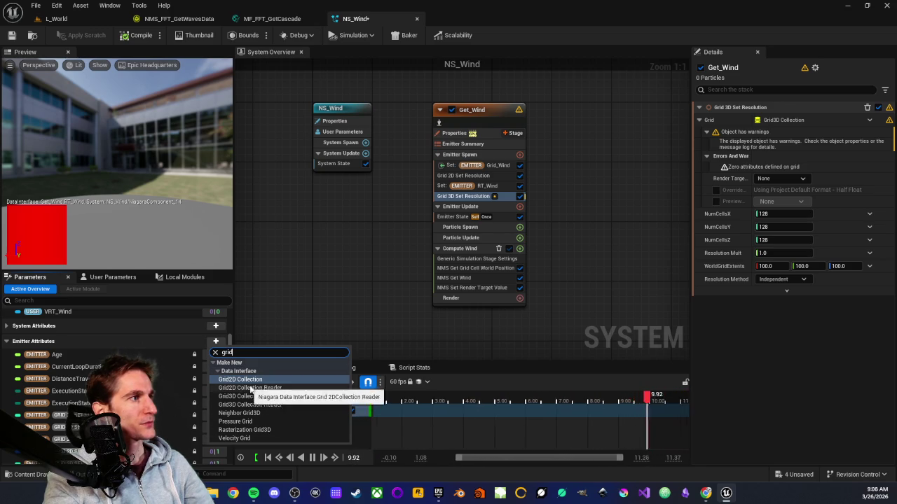
{"action": "left_click", "coordinate": [257, 397]}
{"action": "type", "text": "Volume_Win"}
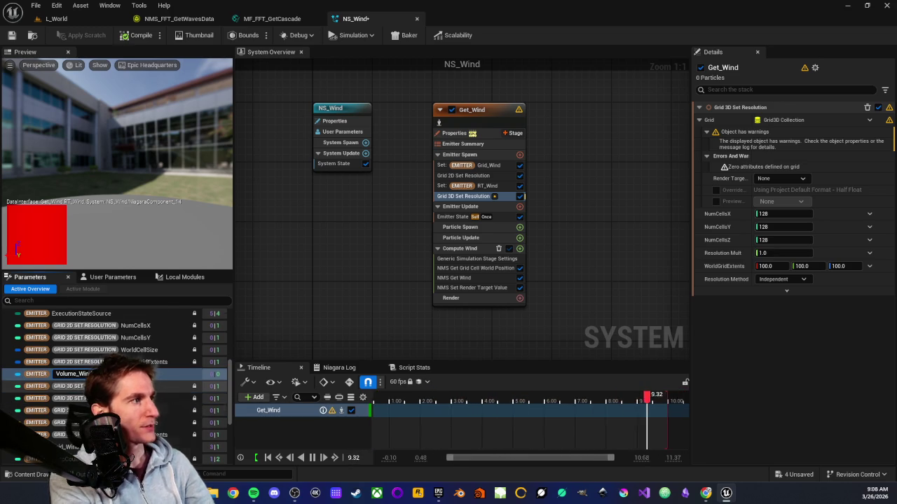
{"action": "type", "text": "d"}
{"action": "key", "text": "Return"}
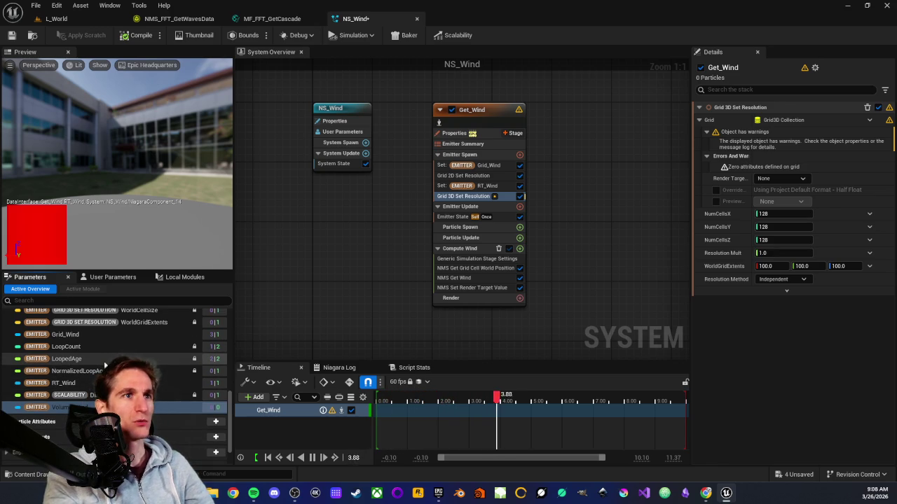
{"action": "scroll", "coordinate": [112, 349], "scroll_direction": "up", "scroll_amount": 2}
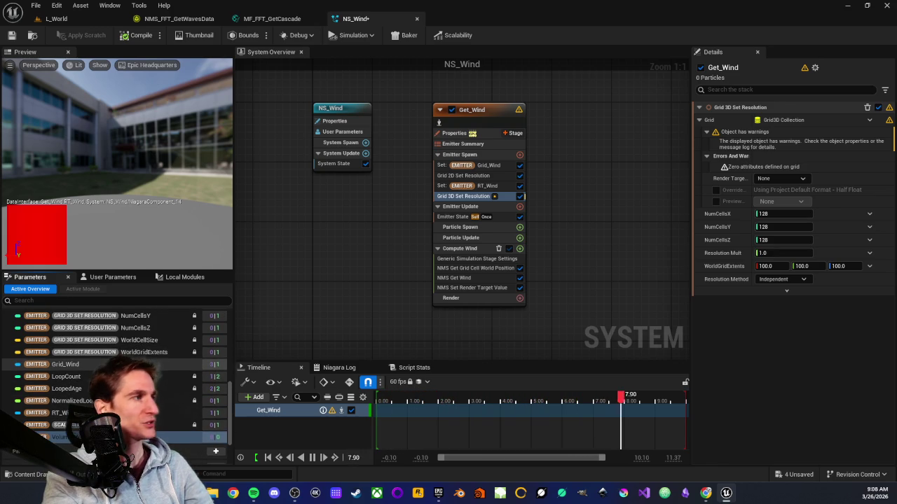
{"action": "scroll", "coordinate": [112, 361], "scroll_direction": "up", "scroll_amount": 1}
{"action": "scroll", "coordinate": [140, 350], "scroll_direction": "down", "scroll_amount": 1}
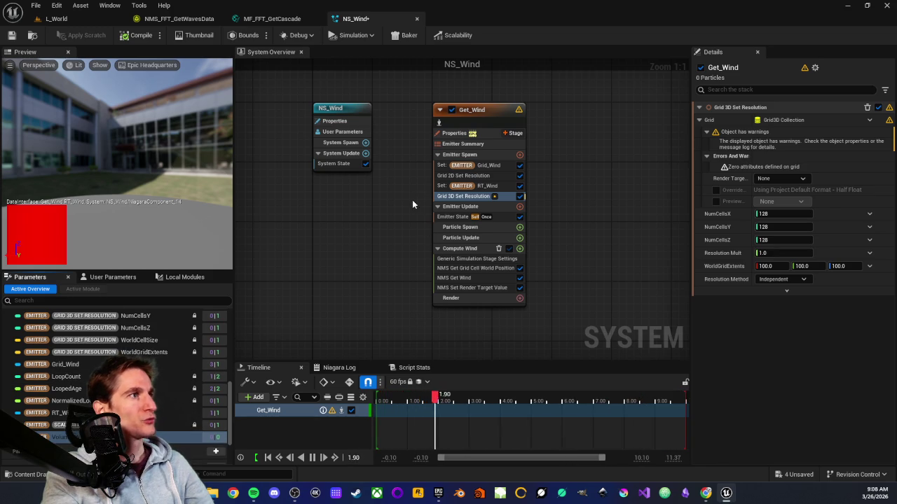
Step: Add a Set Volume_Wind module to Emitter Spawn and try its Render Target options
{"action": "left_click_drag", "start_coordinate": [140, 437], "coordinate": [496, 170]}
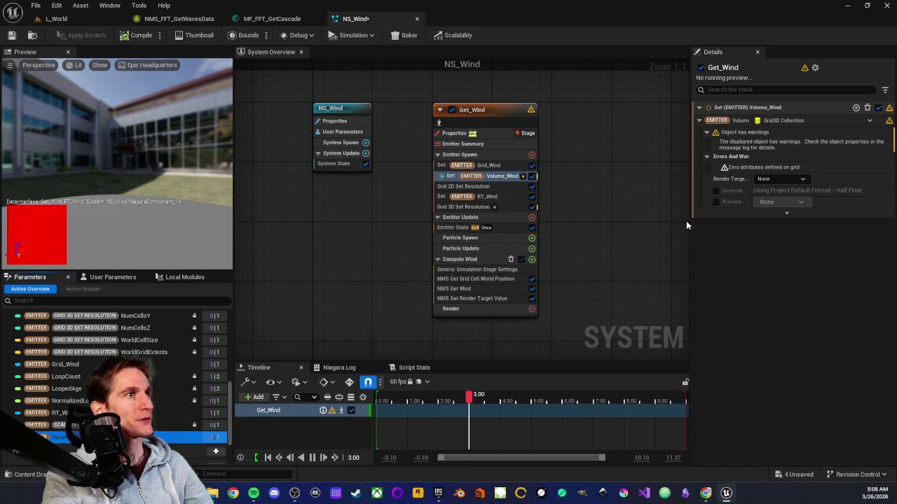
{"action": "left_click", "coordinate": [799, 179]}
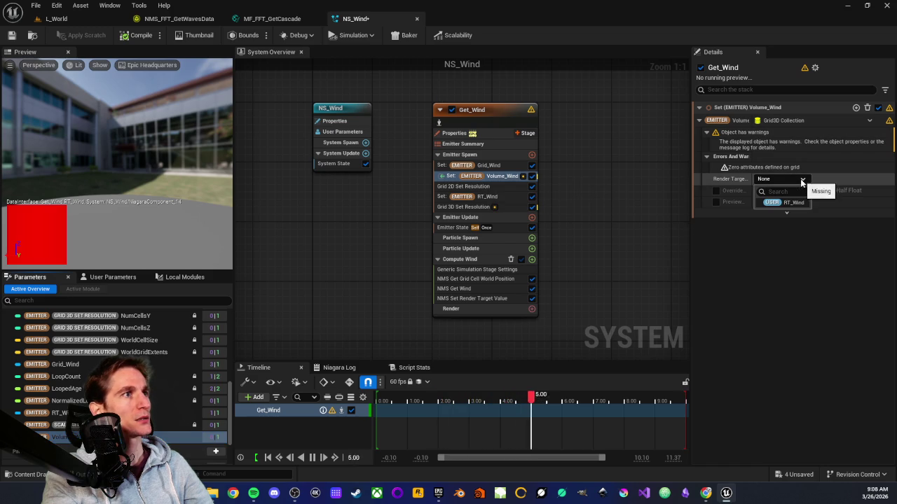
{"action": "left_click", "coordinate": [650, 222]}
{"action": "scroll", "coordinate": [92, 364], "scroll_direction": "up", "scroll_amount": 10}
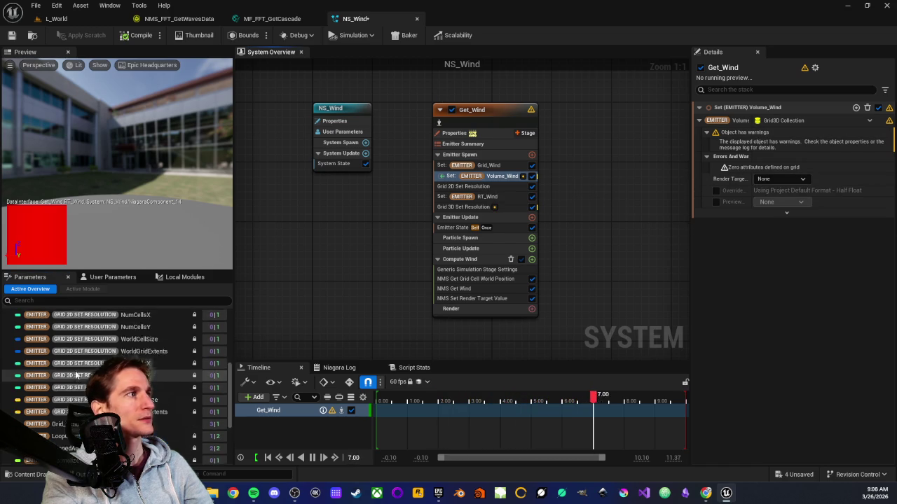
{"action": "scroll", "coordinate": [74, 335], "scroll_direction": "up", "scroll_amount": 3}
{"action": "mouse_move", "coordinate": [56, 393]}
{"action": "left_mouse_down"}
{"action": "mouse_move", "coordinate": [759, 181]}
{"action": "mouse_move", "coordinate": [778, 184]}
{"action": "left_mouse_up"}
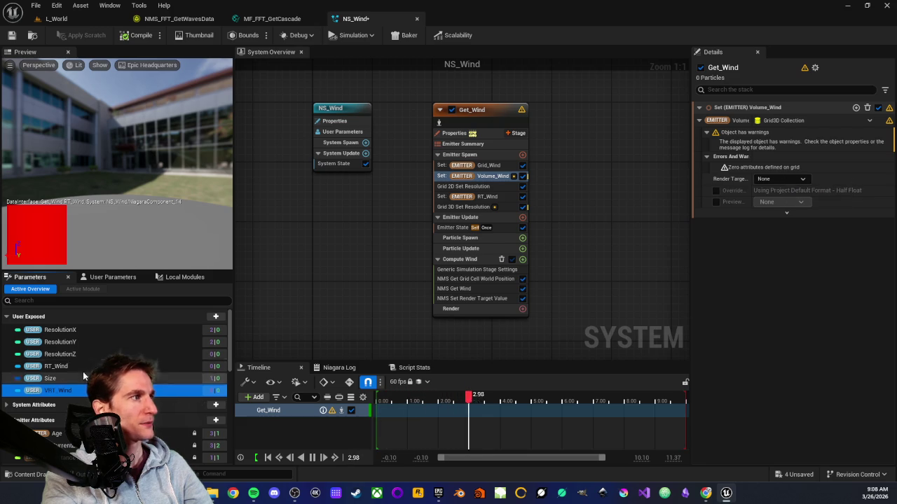
Step: Use a new Texture Render Target user parameter as render target, delete VRT_Wind, and save
{"action": "left_click", "coordinate": [215, 317]}
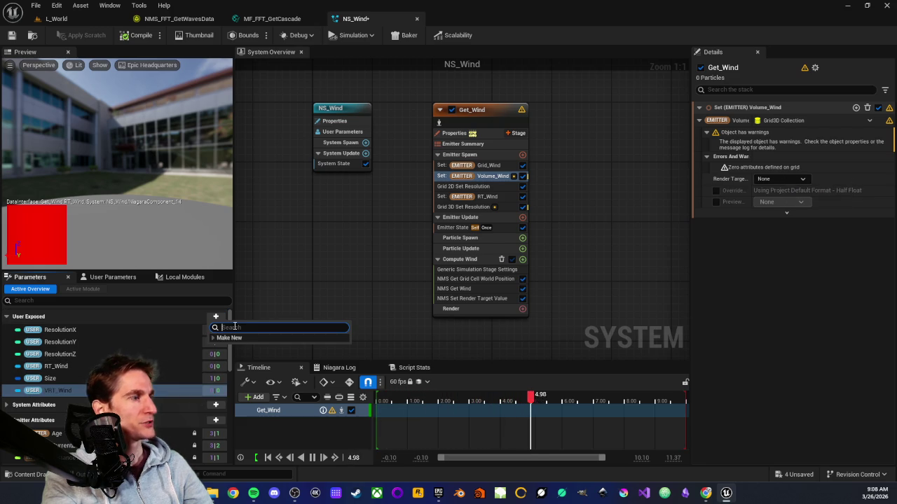
{"action": "type", "text": "texture"}
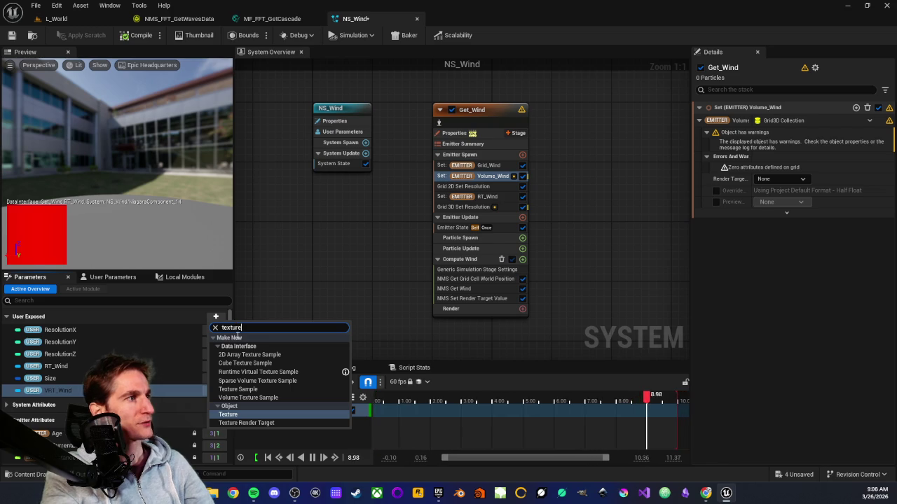
{"action": "left_click", "coordinate": [235, 423]}
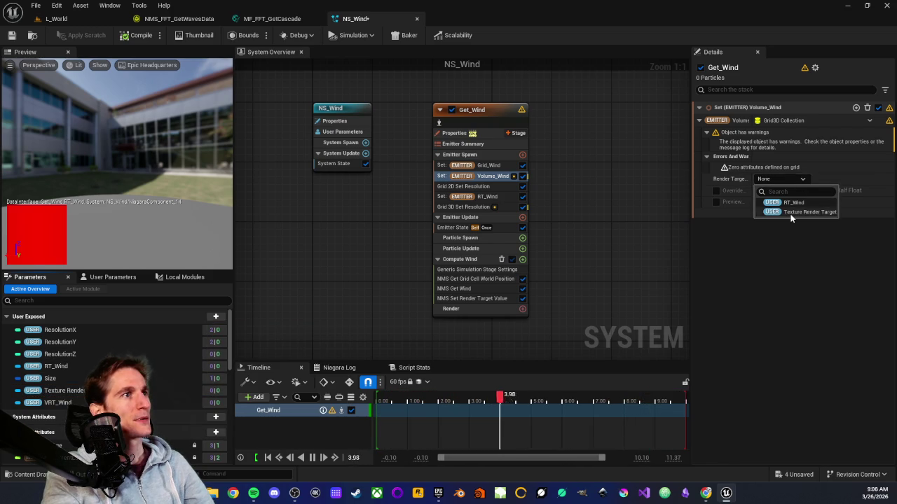
{"action": "left_click", "coordinate": [798, 212]}
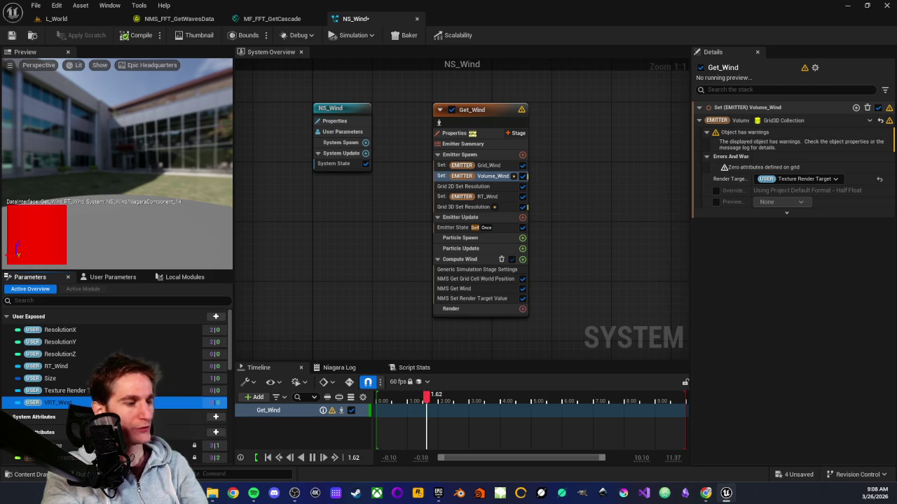
{"action": "key", "text": "Delete"}
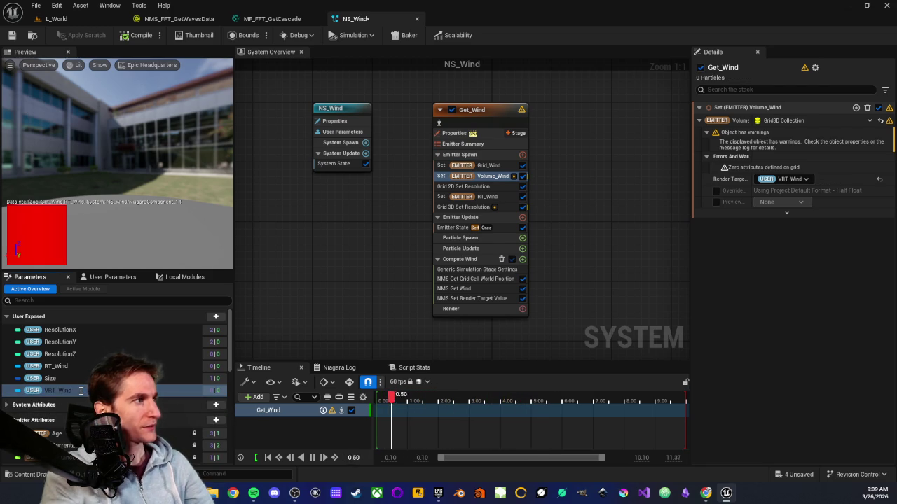
{"action": "left_click", "coordinate": [11, 35]}
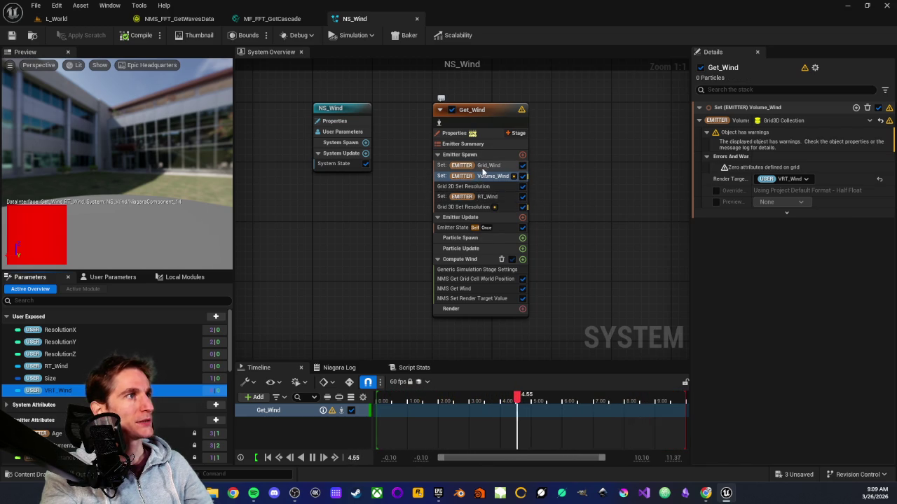
Step: Review the setters, reset Volume_Wind's render target to None, and move Grid 3D Set Resolution beneath it
{"action": "left_click", "coordinate": [481, 197]}
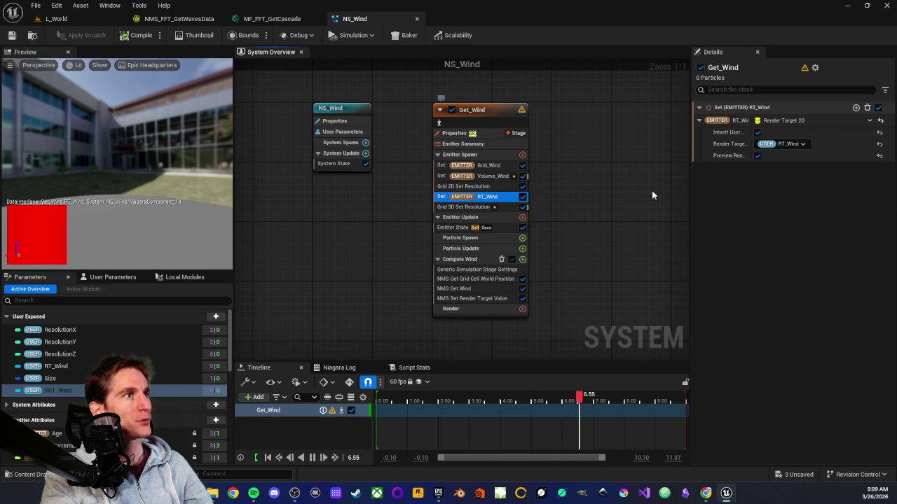
{"action": "left_click", "coordinate": [697, 121]}
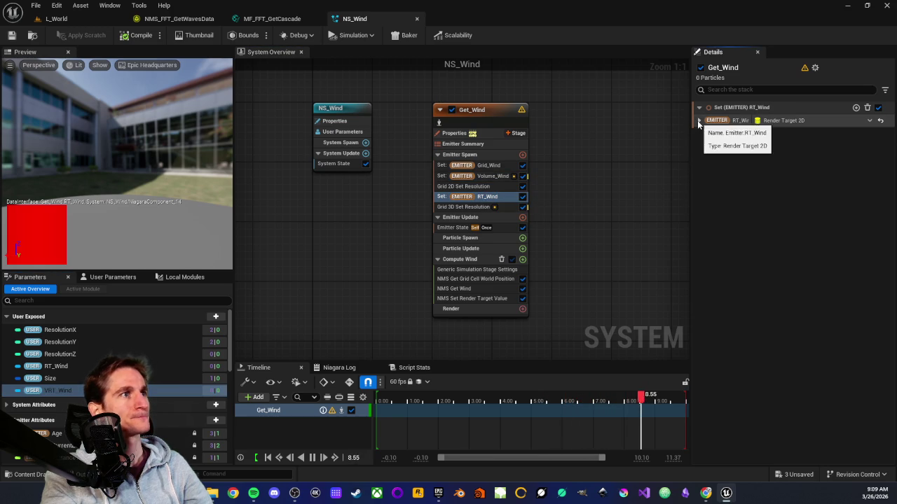
{"action": "left_click", "coordinate": [500, 166]}
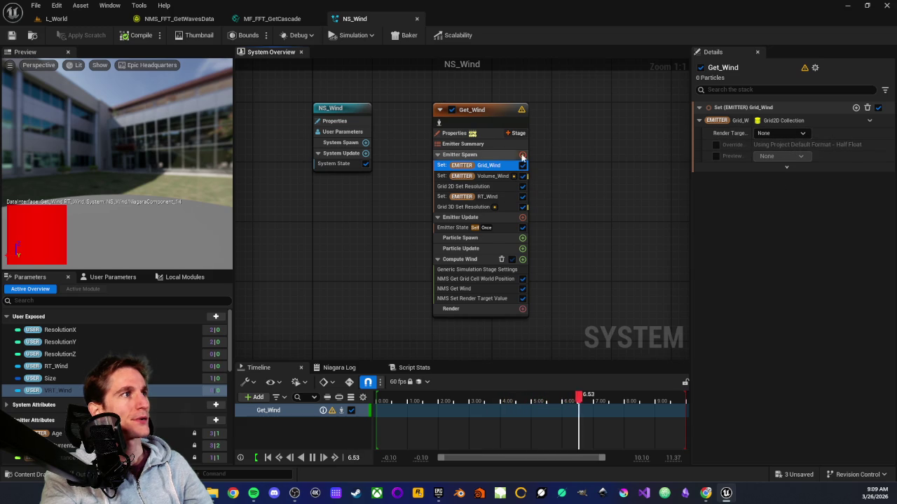
{"action": "left_click", "coordinate": [493, 176]}
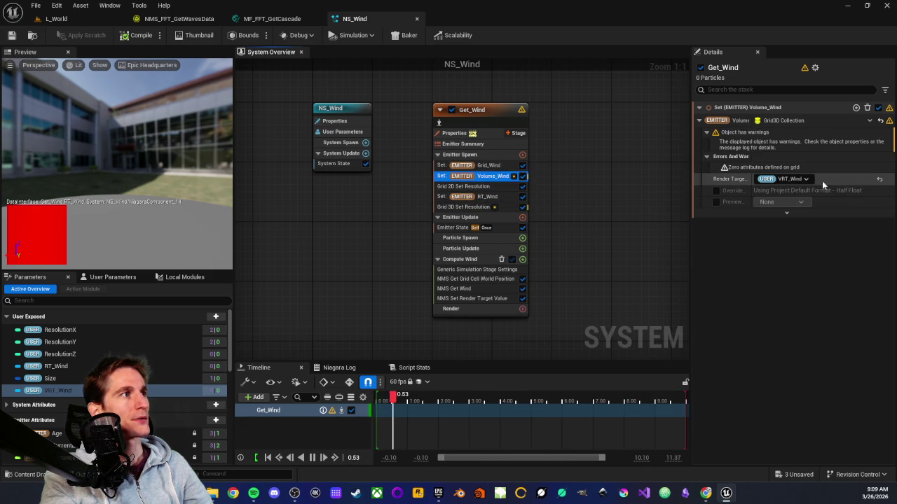
{"action": "left_click", "coordinate": [880, 180]}
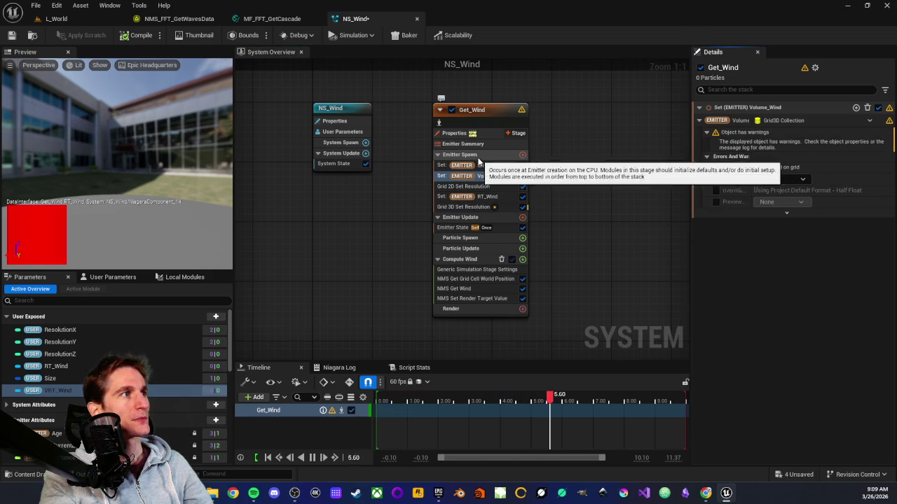
{"action": "left_click_drag", "start_coordinate": [477, 210], "coordinate": [475, 177]}
Step: Compare the Set RT_Wind and Set Volume_Wind module settings
{"action": "left_click", "coordinate": [486, 208]}
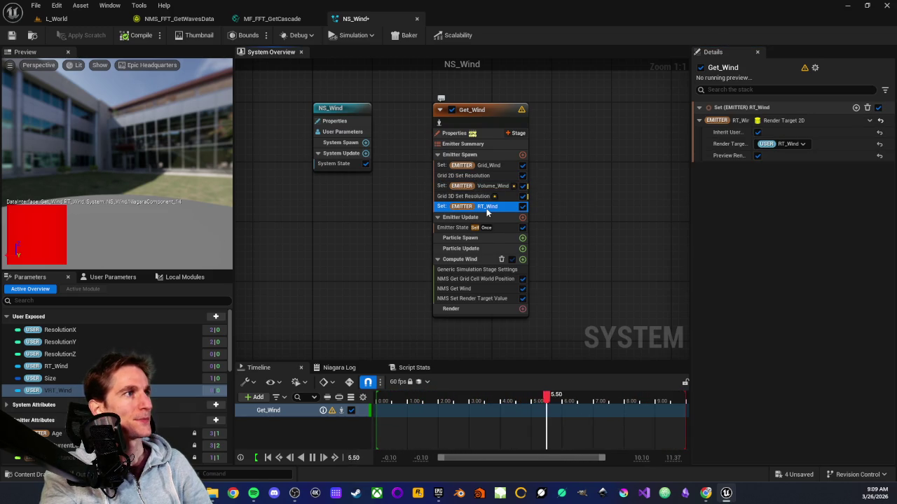
{"action": "mouse_move", "coordinate": [732, 137]}
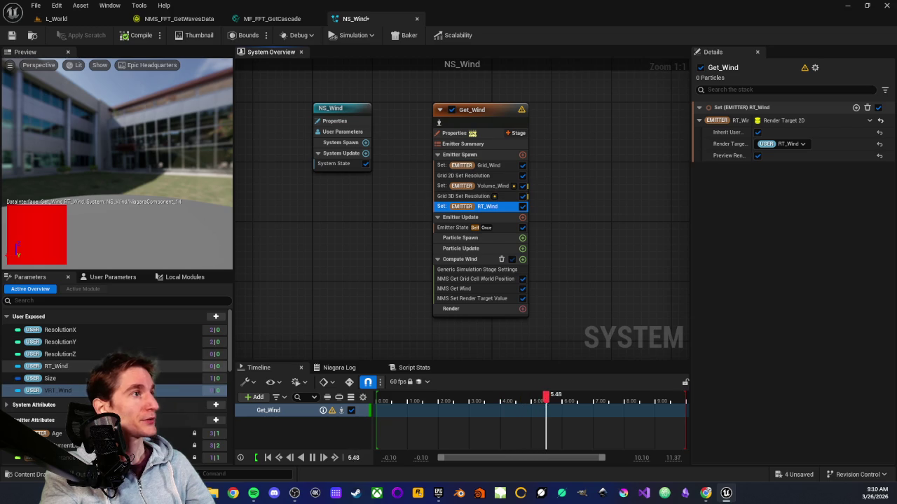
{"action": "left_click", "coordinate": [490, 187]}
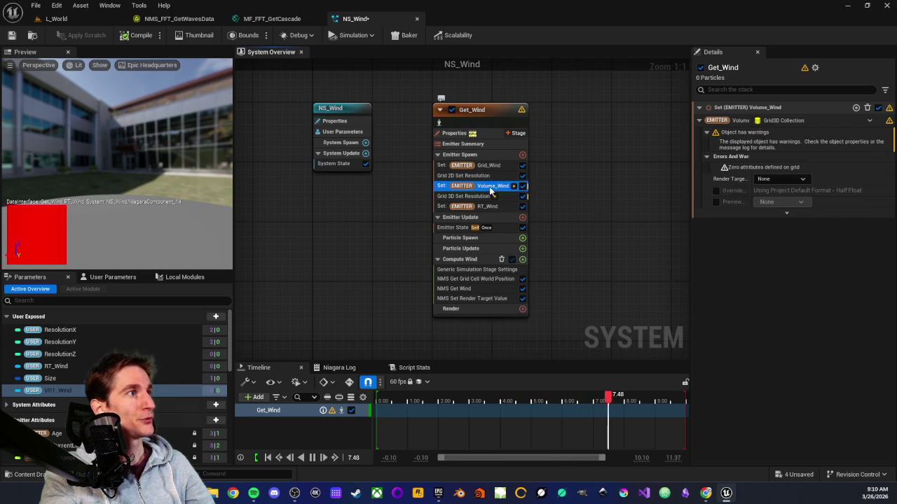
{"action": "left_click", "coordinate": [476, 206]}
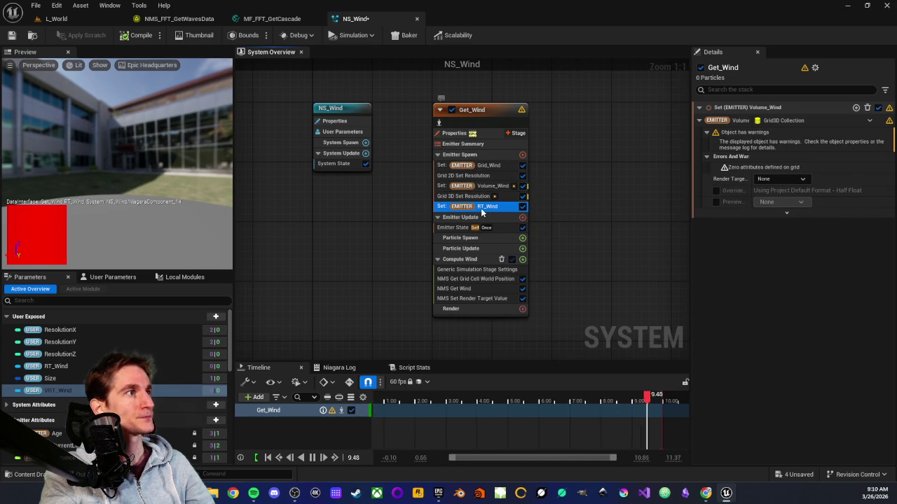
Step: Try dropping VRT_Wind onto the stack and read Set Volume_Wind's 'Zero attributes defined on grid' warning
{"action": "mouse_move", "coordinate": [64, 391]}
{"action": "left_mouse_down"}
{"action": "mouse_move", "coordinate": [140, 378]}
{"action": "mouse_move", "coordinate": [472, 215]}
{"action": "mouse_move", "coordinate": [151, 386]}
{"action": "mouse_move", "coordinate": [145, 352]}
{"action": "mouse_move", "coordinate": [449, 202]}
{"action": "mouse_move", "coordinate": [479, 208]}
{"action": "left_mouse_up"}
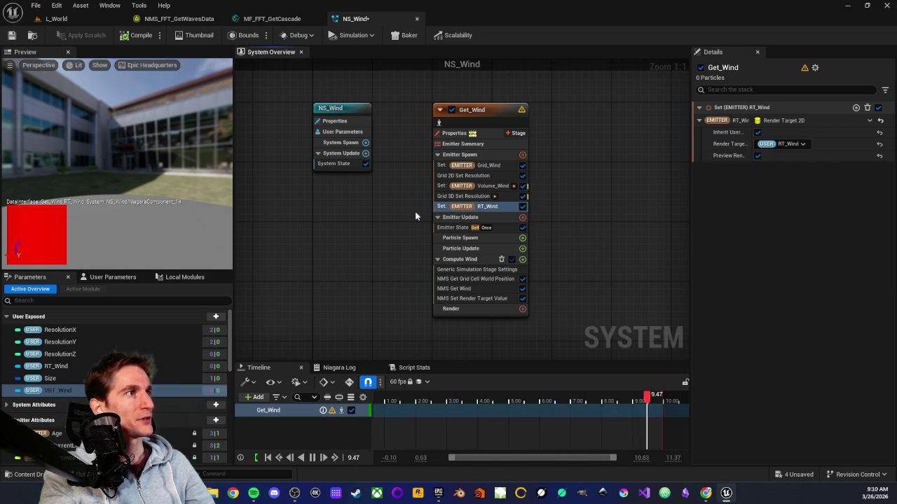
{"action": "left_click", "coordinate": [484, 187]}
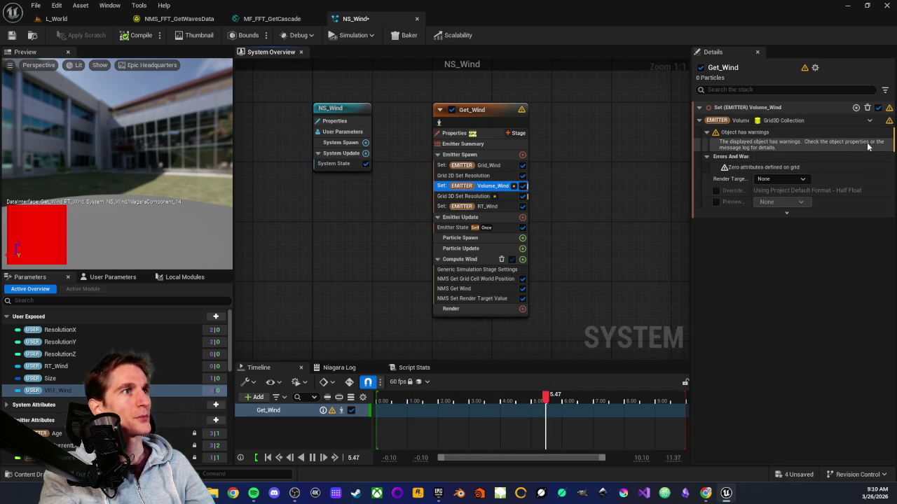
{"action": "left_click", "coordinate": [744, 146]}
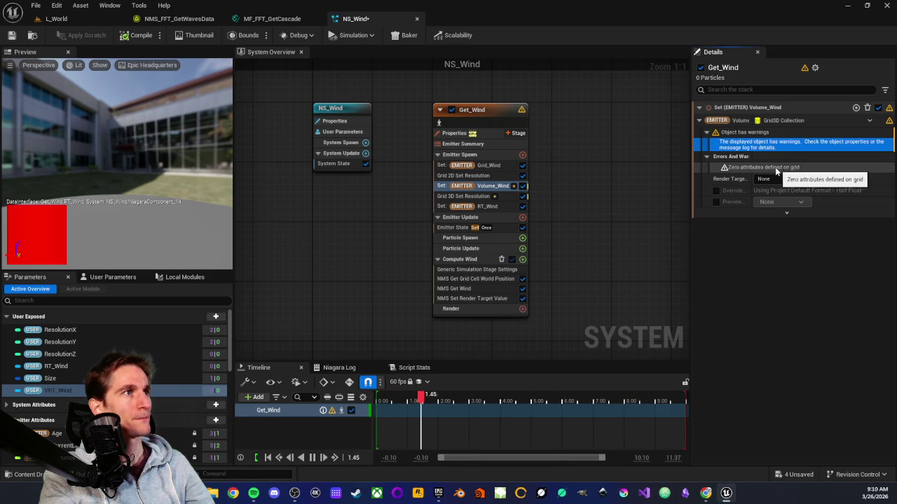
{"action": "left_click", "coordinate": [578, 197]}
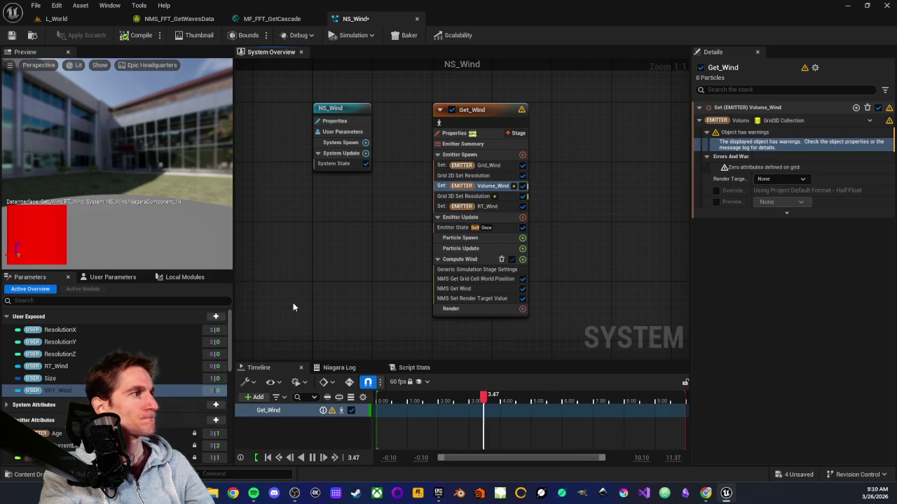
Step: Assign the /Game/Wind VRT_Wind volume render target asset to the VRT_Wind user parameter, then select Grid 3D Set Resolution
{"action": "double_click", "coordinate": [63, 390]}
{"action": "left_click", "coordinate": [112, 277]}
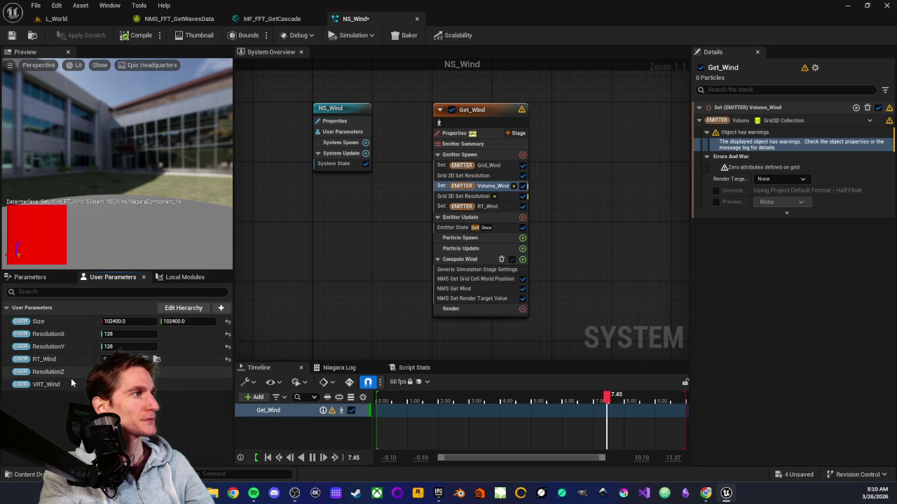
{"action": "left_click", "coordinate": [123, 359]}
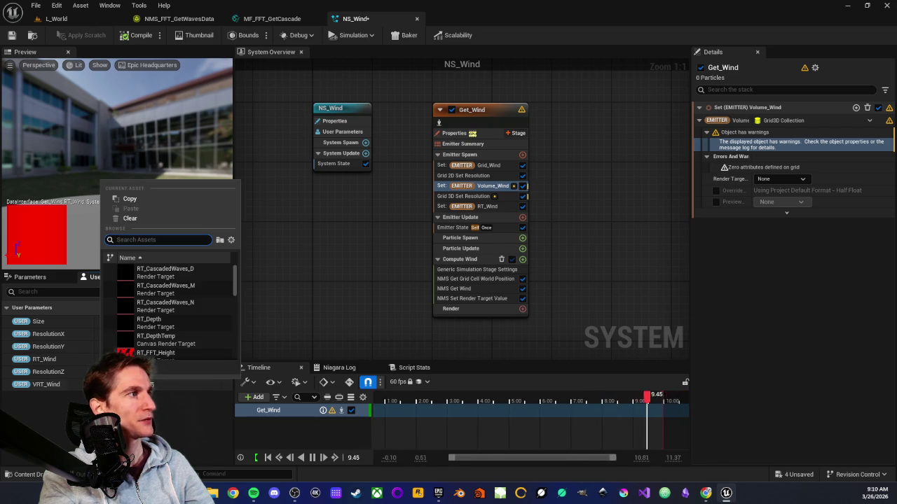
{"action": "type", "text": "vrt"}
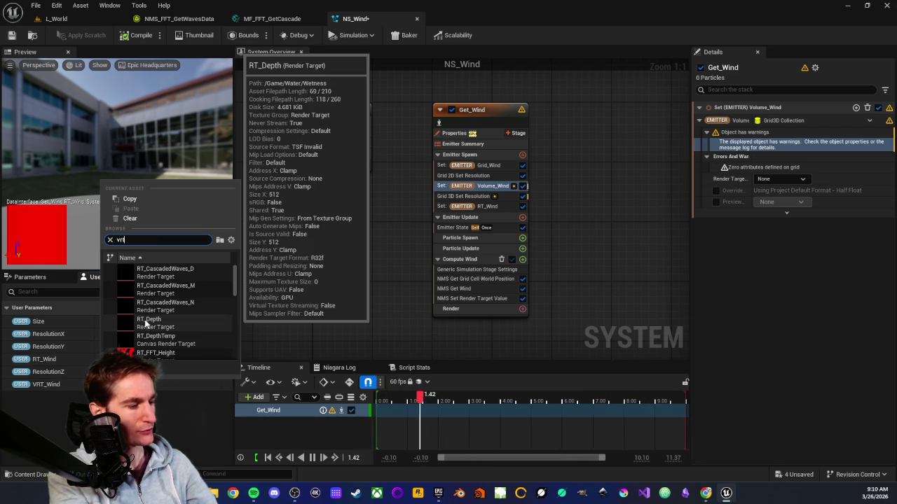
{"action": "type", "text": "_win"}
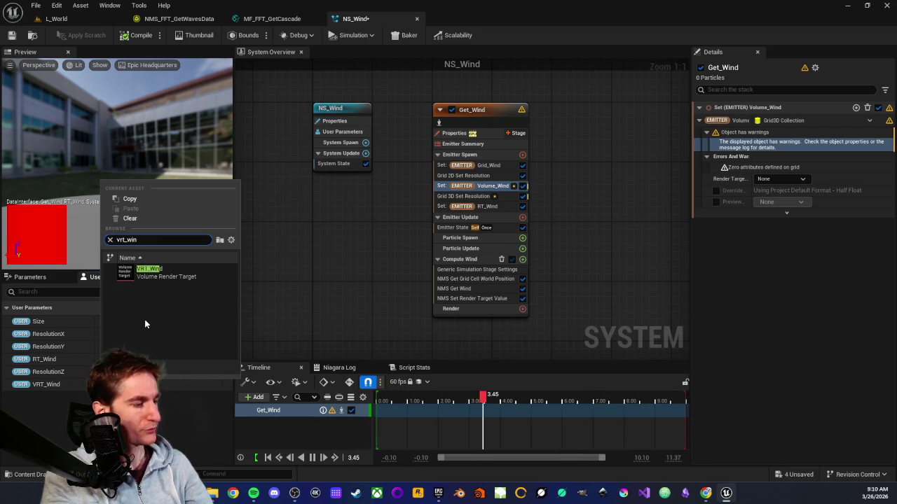
{"action": "type", "text": "d"}
{"action": "left_click", "coordinate": [156, 272]}
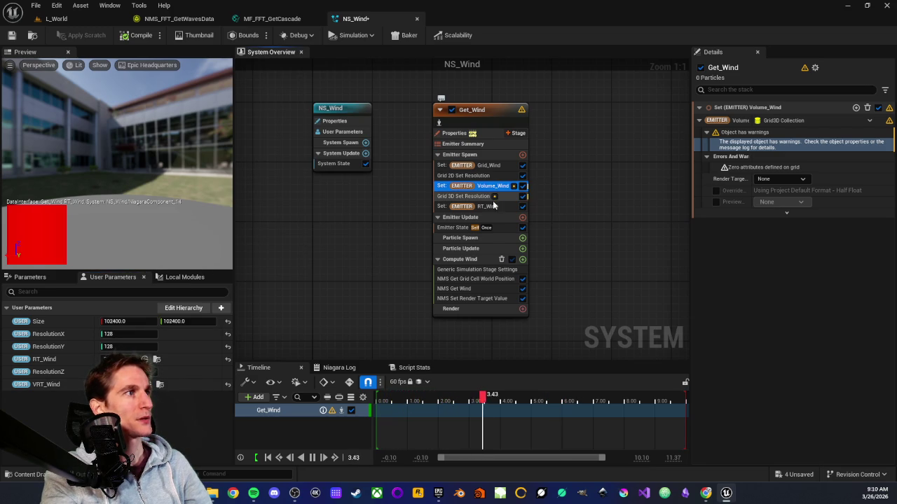
{"action": "left_click", "coordinate": [482, 201]}
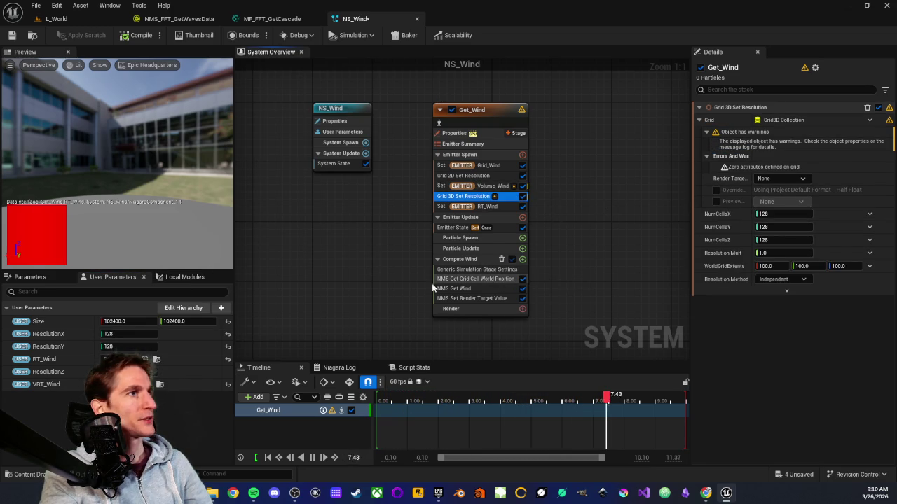
Step: Link ResolutionX, ResolutionY, ResolutionZ to Grid 3D Set Resolution's NumCellsX/Y/Z, then inspect Set Volume_Wind
{"action": "left_click", "coordinate": [30, 276]}
{"action": "mouse_move", "coordinate": [65, 332]}
{"action": "left_mouse_down"}
{"action": "mouse_move", "coordinate": [378, 308]}
{"action": "mouse_move", "coordinate": [823, 193]}
{"action": "mouse_move", "coordinate": [774, 215]}
{"action": "mouse_move", "coordinate": [61, 342]}
{"action": "mouse_move", "coordinate": [763, 227]}
{"action": "left_mouse_up"}
{"action": "mouse_move", "coordinate": [61, 354]}
{"action": "left_mouse_down"}
{"action": "mouse_move", "coordinate": [698, 267]}
{"action": "mouse_move", "coordinate": [778, 240]}
{"action": "left_mouse_up"}
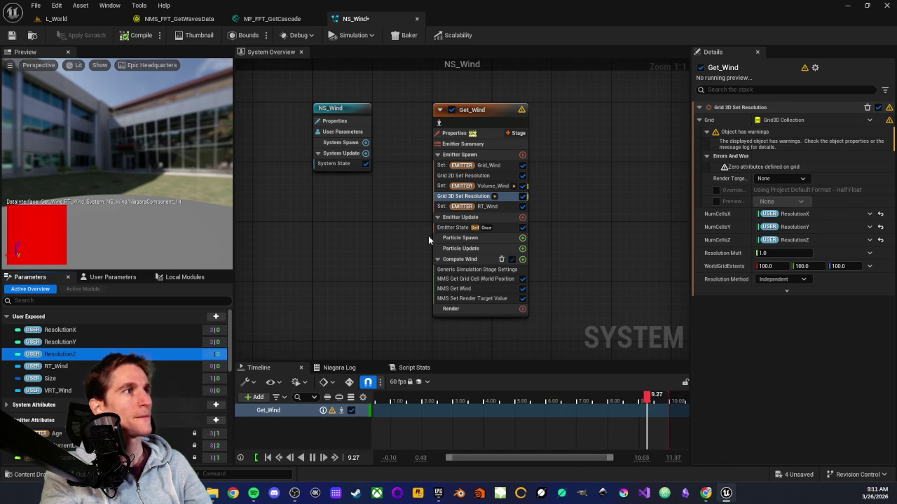
{"action": "left_click", "coordinate": [495, 198]}
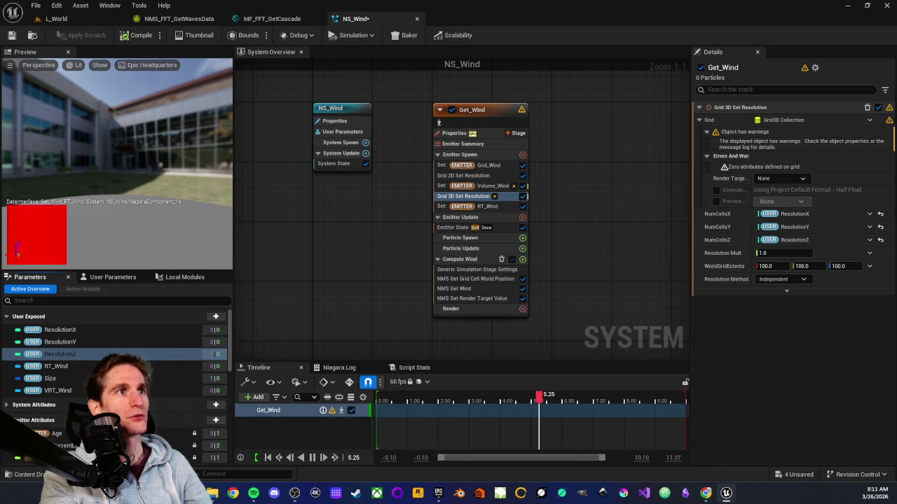
{"action": "left_click", "coordinate": [490, 185]}
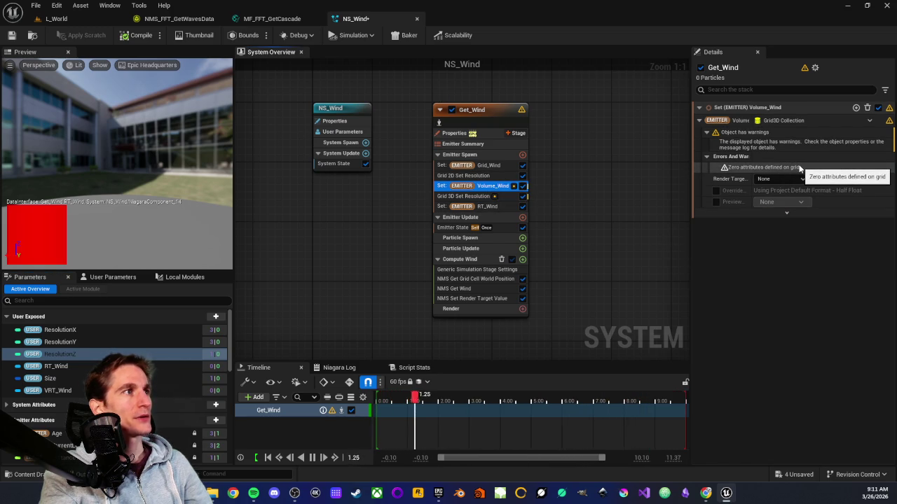
Step: Create a Render Target Volume emitter attribute from a 'volume' search, ready to name VRT_Wind
{"action": "left_click", "coordinate": [62, 392]}
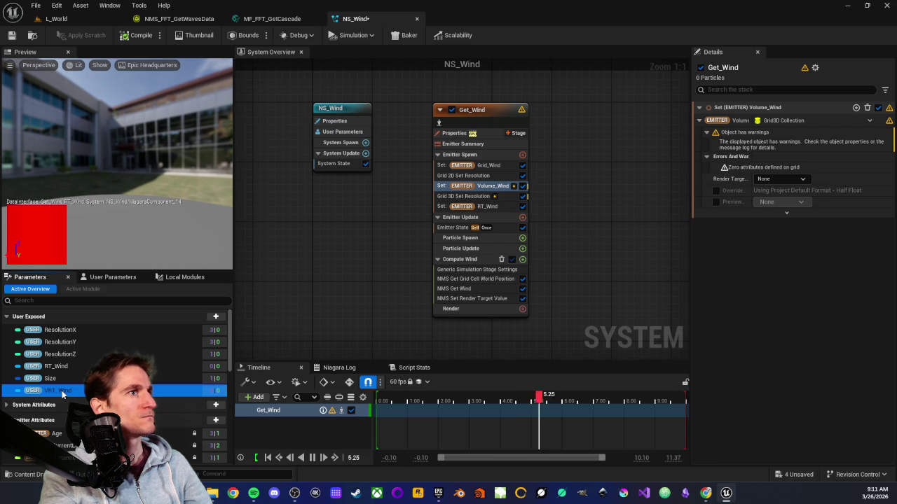
{"action": "left_click", "coordinate": [395, 239]}
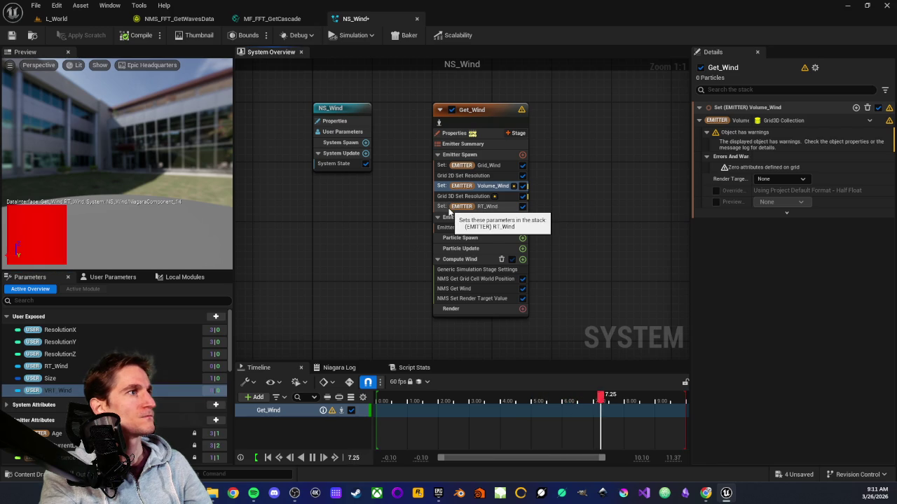
{"action": "scroll", "coordinate": [115, 379], "scroll_direction": "down", "scroll_amount": 10}
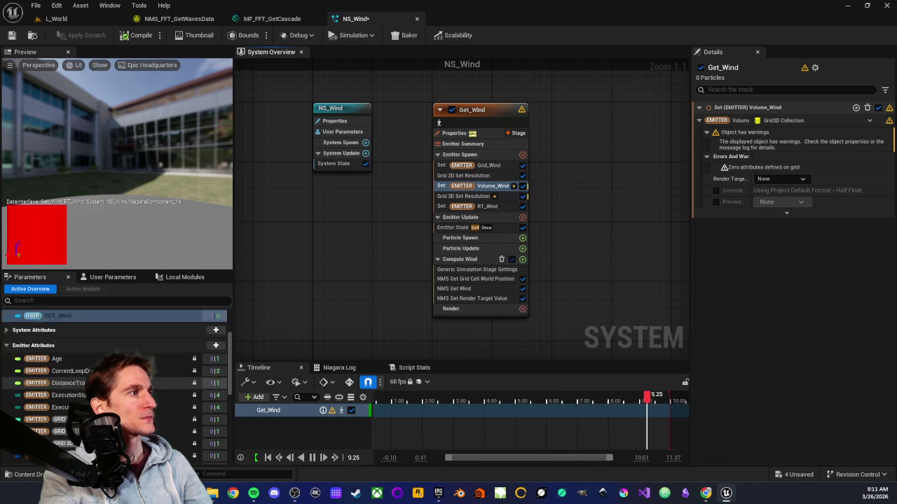
{"action": "scroll", "coordinate": [116, 379], "scroll_direction": "up", "scroll_amount": 5}
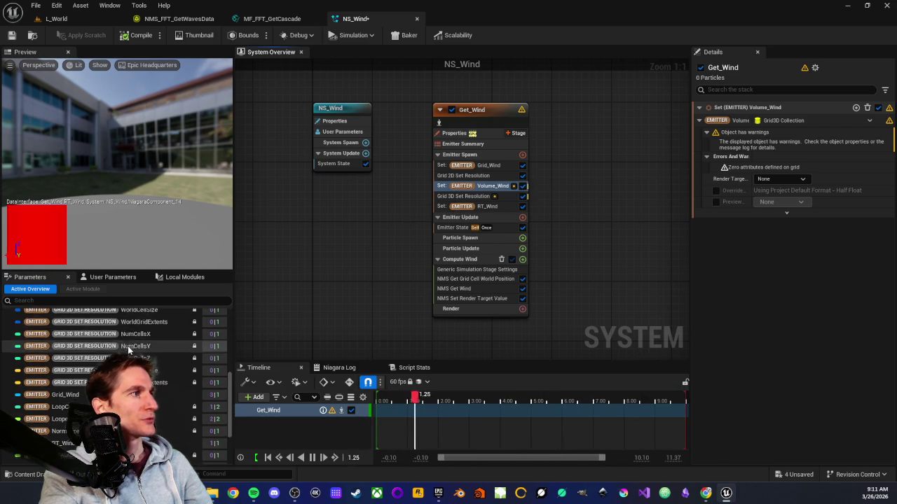
{"action": "left_click", "coordinate": [217, 361]}
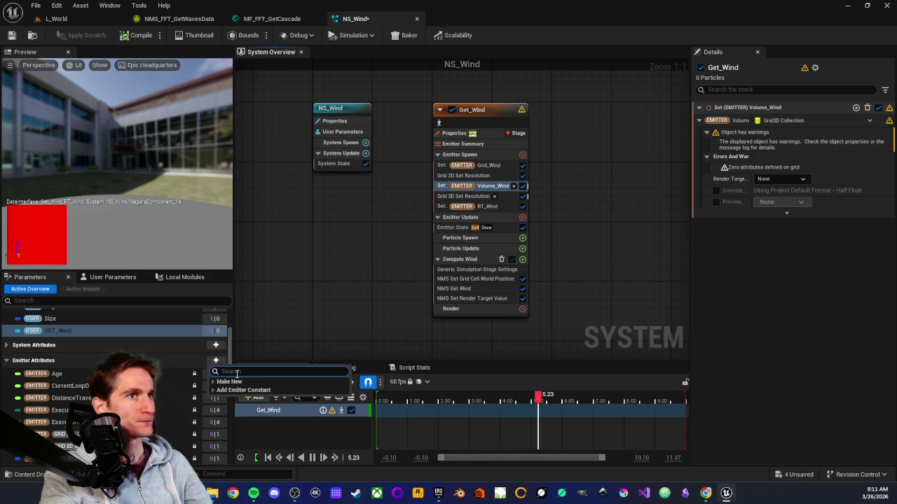
{"action": "type", "text": "volume"}
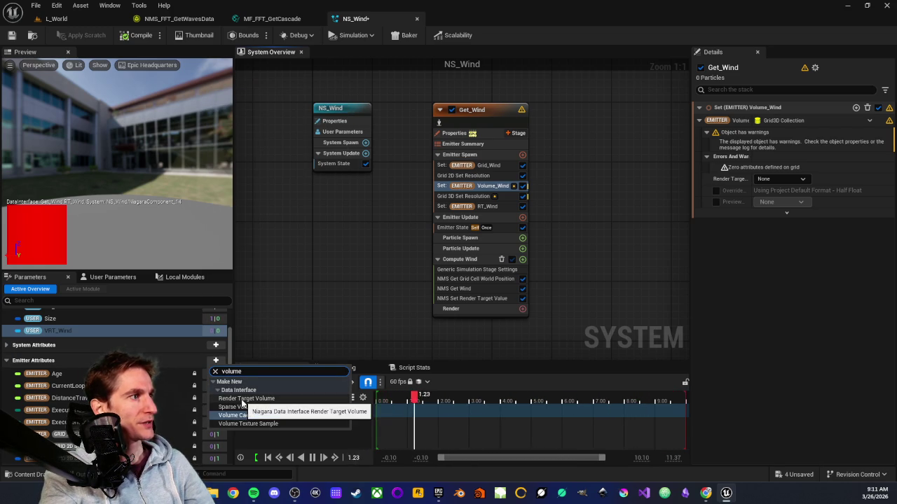
{"action": "left_click", "coordinate": [240, 399]}
{"action": "type", "text": "VRT_Wind"}
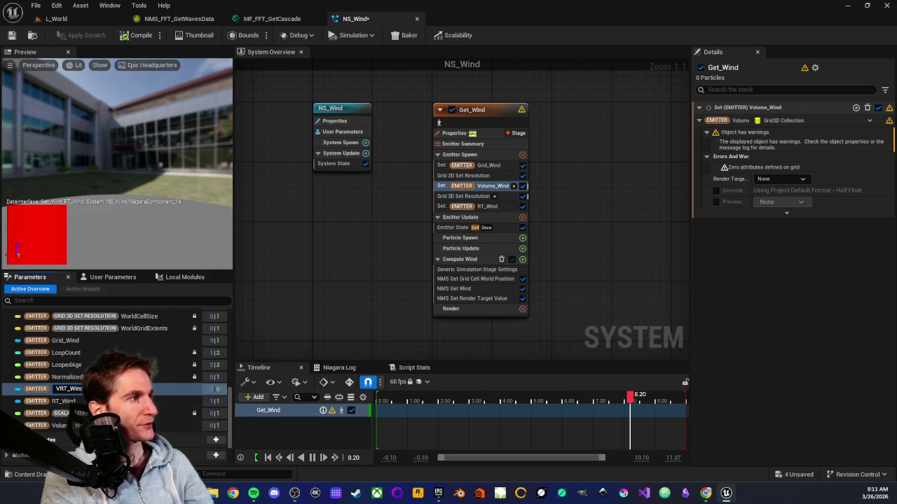
Step: Name it VRT_Wind, set it in Emitter Spawn from user VRT_Wind, with Inherit User and Preview on
{"action": "key", "text": "Return"}
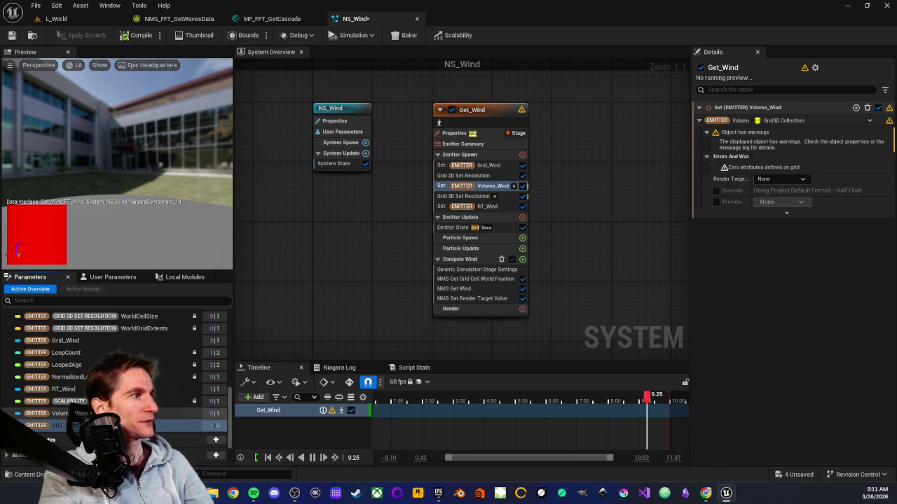
{"action": "left_click_drag", "start_coordinate": [56, 425], "coordinate": [462, 218]}
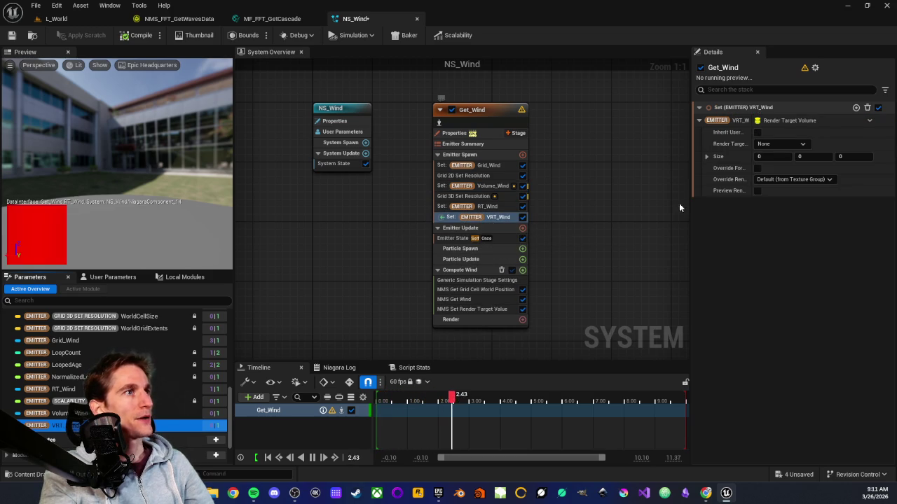
{"action": "left_click", "coordinate": [805, 143]}
{"action": "left_click", "coordinate": [781, 176]}
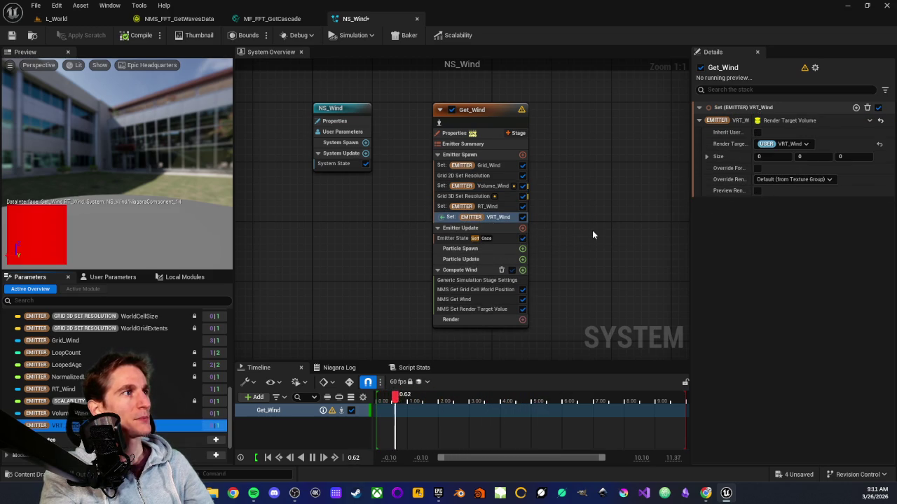
{"action": "left_click", "coordinate": [758, 133]}
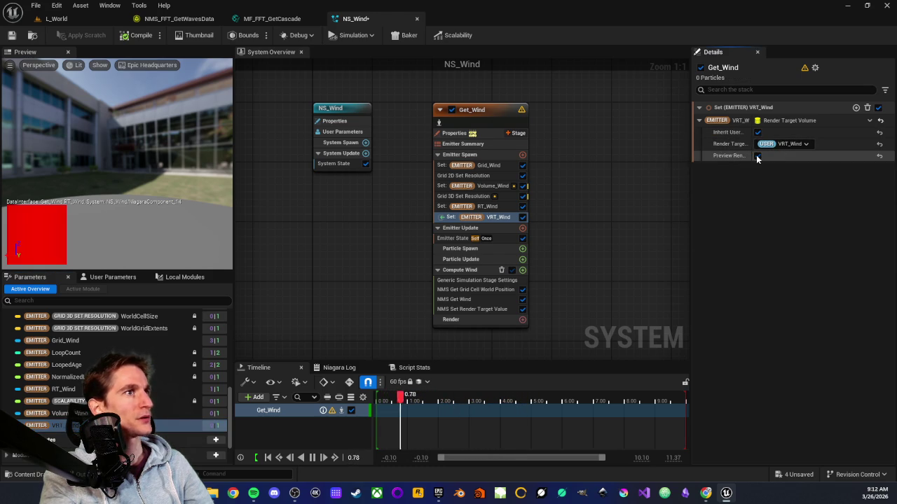
{"action": "left_click", "coordinate": [470, 208]}
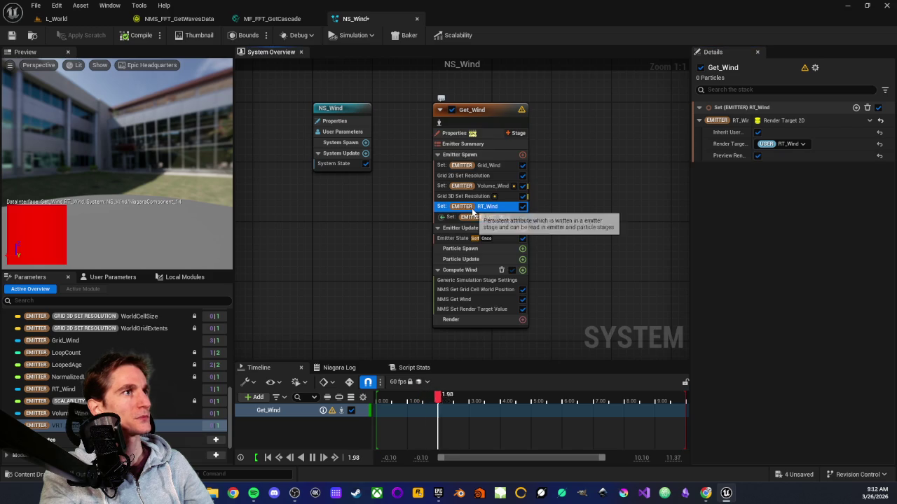
{"action": "left_click", "coordinate": [758, 156]}
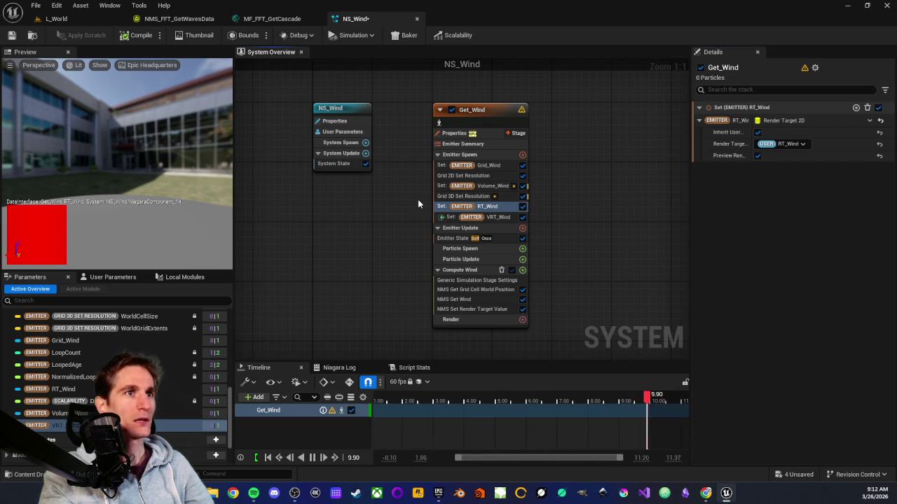
Step: Compare the Set Volume_Wind and Set Grid_Wind modules in the Get_Wind emitter spawn stack
{"action": "left_click", "coordinate": [494, 186]}
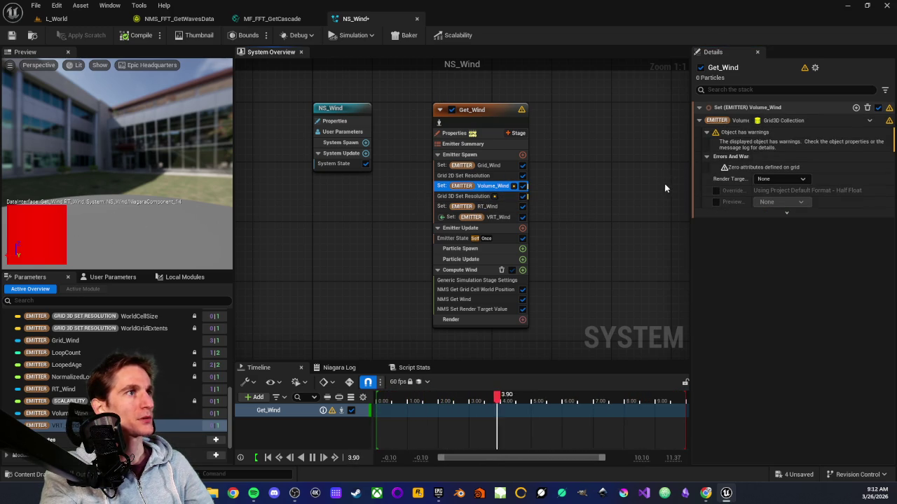
{"action": "left_click", "coordinate": [493, 165]}
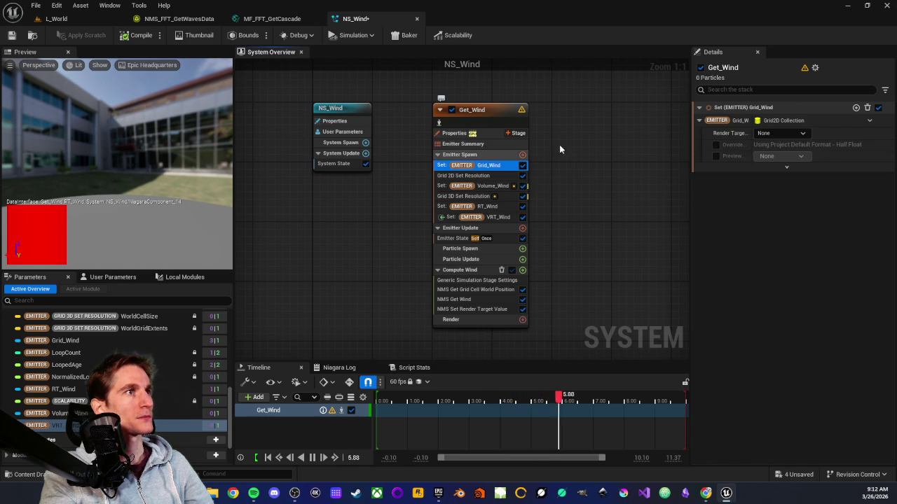
{"action": "left_click", "coordinate": [517, 187]}
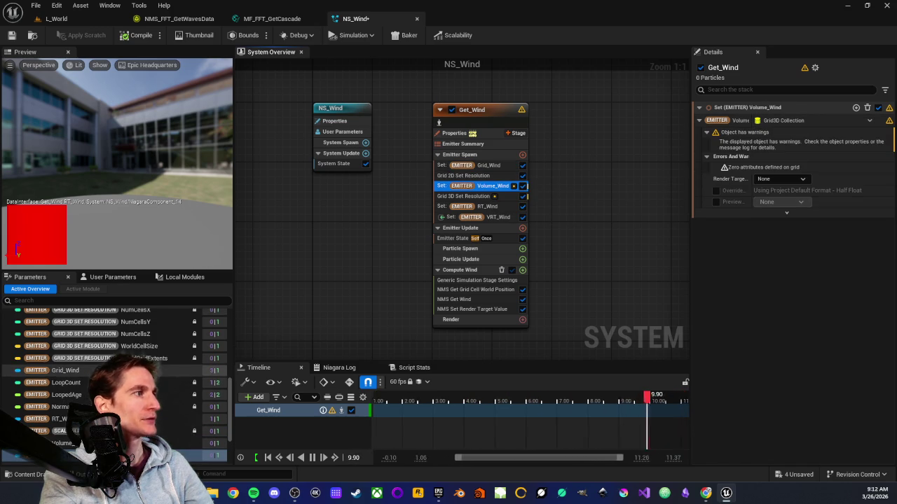
{"action": "scroll", "coordinate": [102, 352], "scroll_direction": "up", "scroll_amount": 3}
{"action": "scroll", "coordinate": [104, 336], "scroll_direction": "down", "scroll_amount": 2}
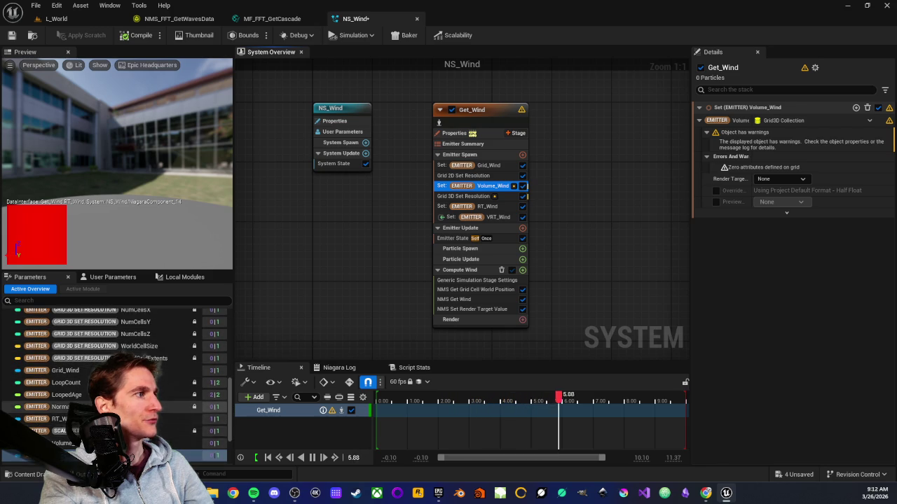
{"action": "scroll", "coordinate": [115, 392], "scroll_direction": "down", "scroll_amount": 1}
Step: Try binding the Volume_Wind parameter to the volume input, then reset it to default
{"action": "left_click_drag", "start_coordinate": [63, 428], "coordinate": [519, 188]}
{"action": "left_click_drag", "start_coordinate": [63, 428], "coordinate": [772, 132]}
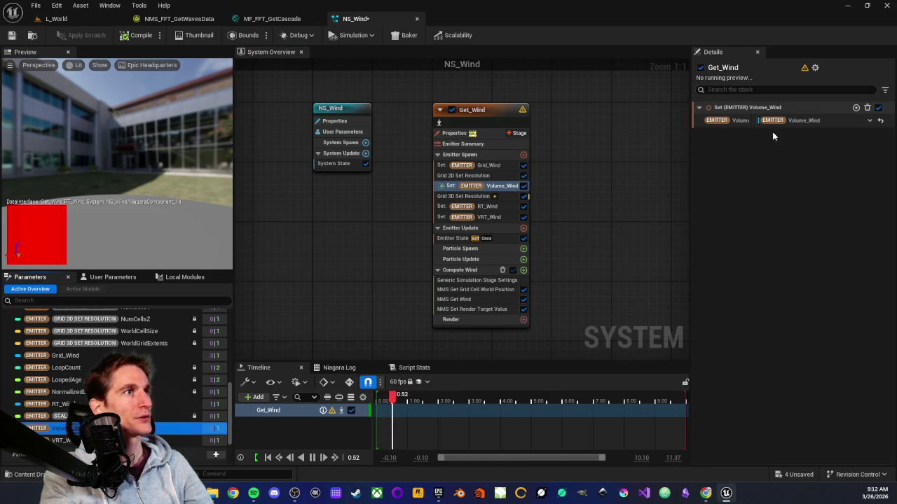
{"action": "left_click", "coordinate": [487, 165]}
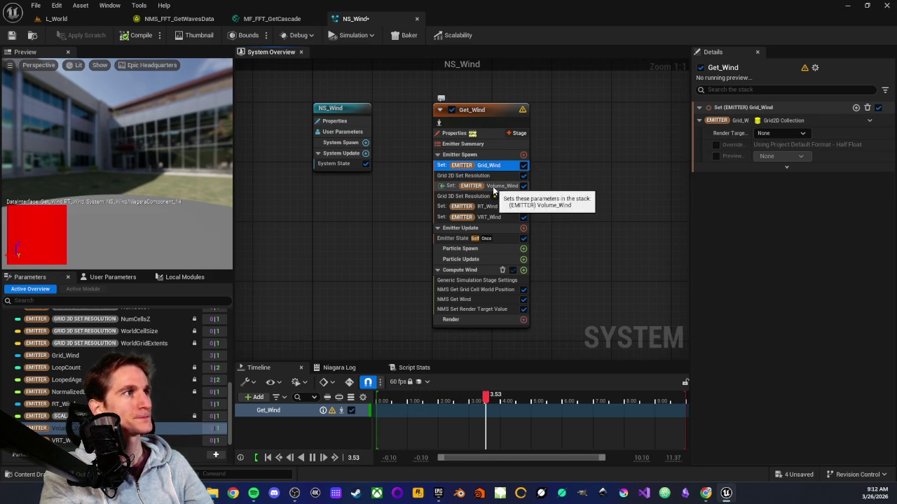
{"action": "left_click", "coordinate": [494, 186]}
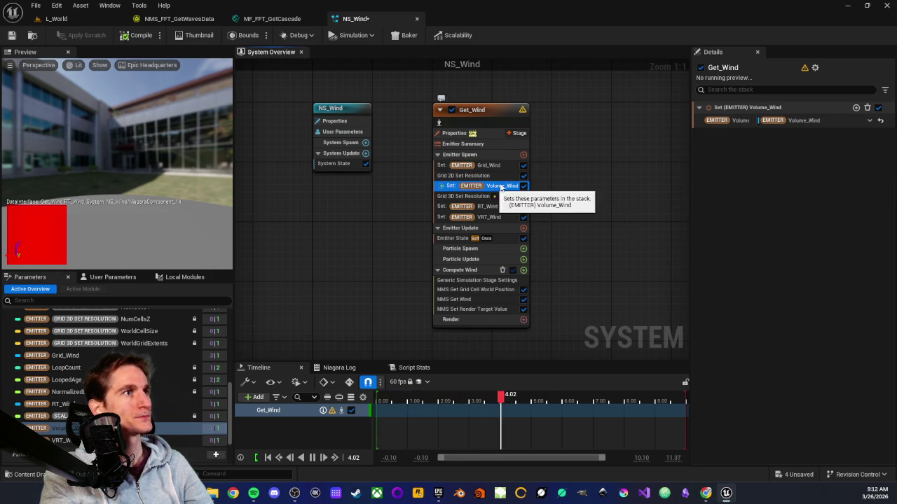
{"action": "left_click", "coordinate": [880, 121]}
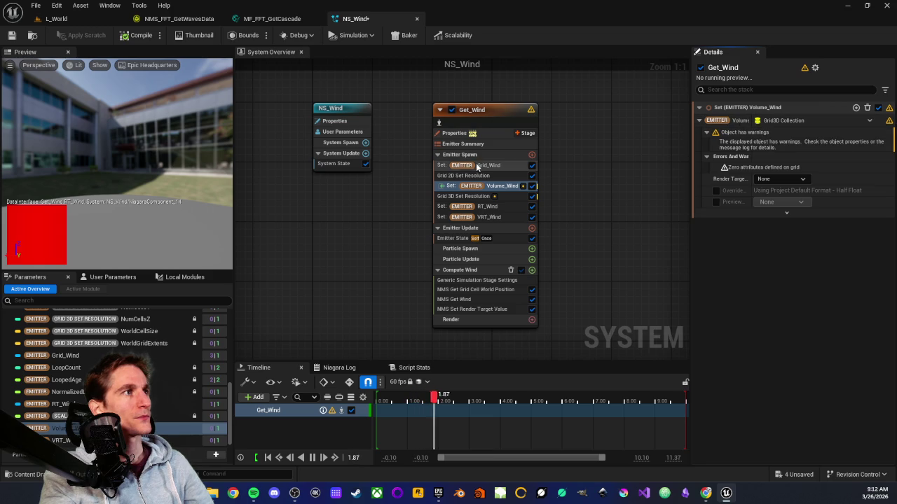
Step: Review Grid 3D Set Resolution and the Volume_Wind warnings, then delete the Set Volume_Wind module
{"action": "left_click", "coordinate": [474, 197]}
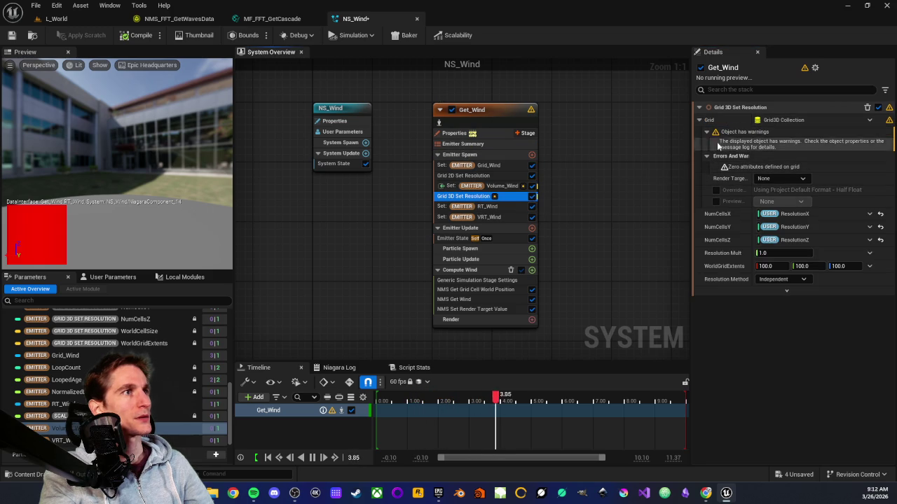
{"action": "left_click", "coordinate": [477, 166]}
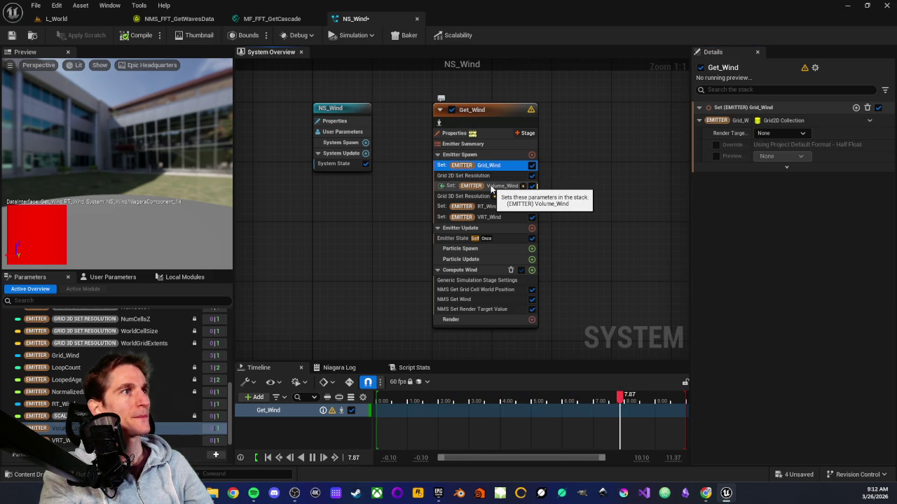
{"action": "left_click", "coordinate": [491, 187]}
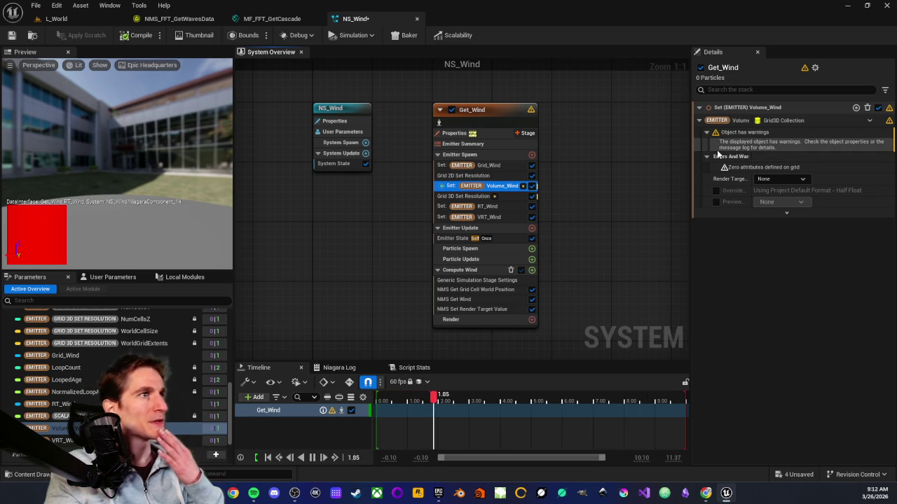
{"action": "left_click", "coordinate": [502, 167]}
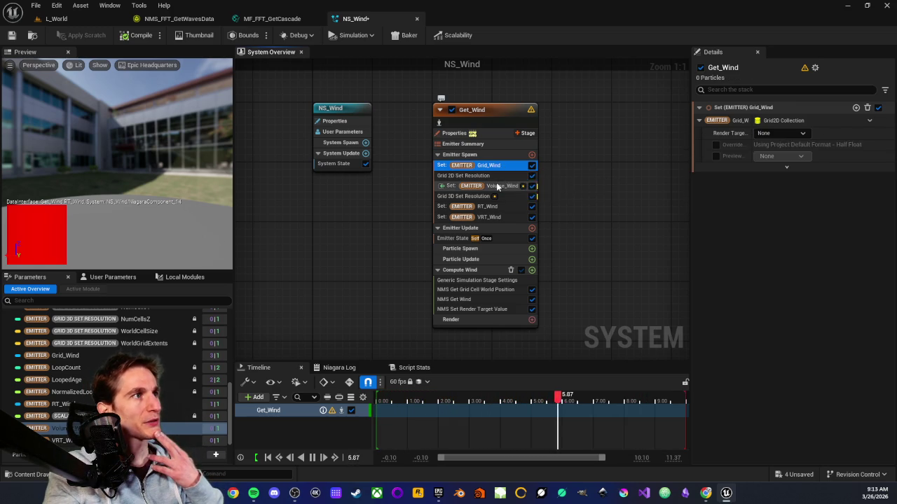
{"action": "left_click", "coordinate": [498, 185]}
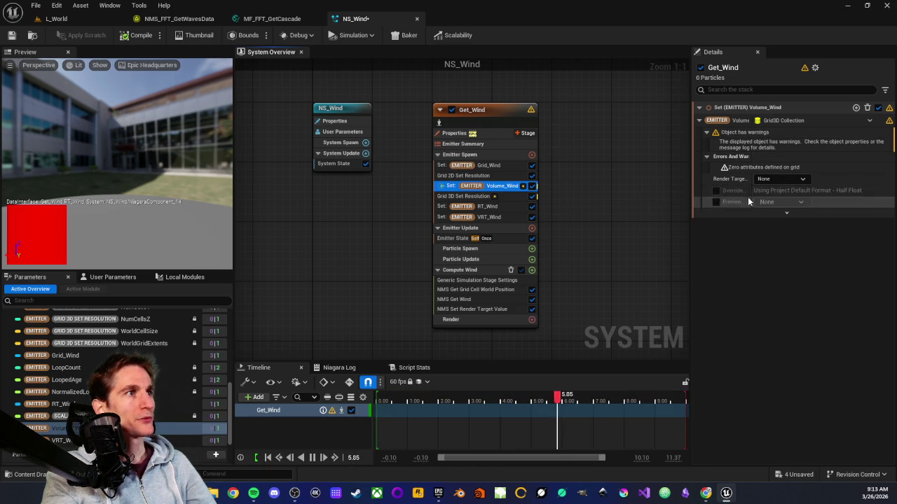
{"action": "left_click", "coordinate": [484, 165]}
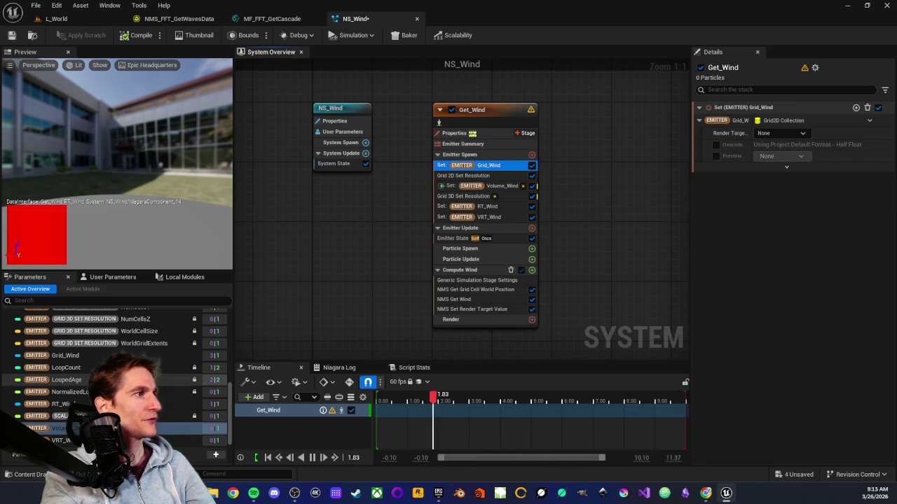
{"action": "left_click", "coordinate": [456, 185]}
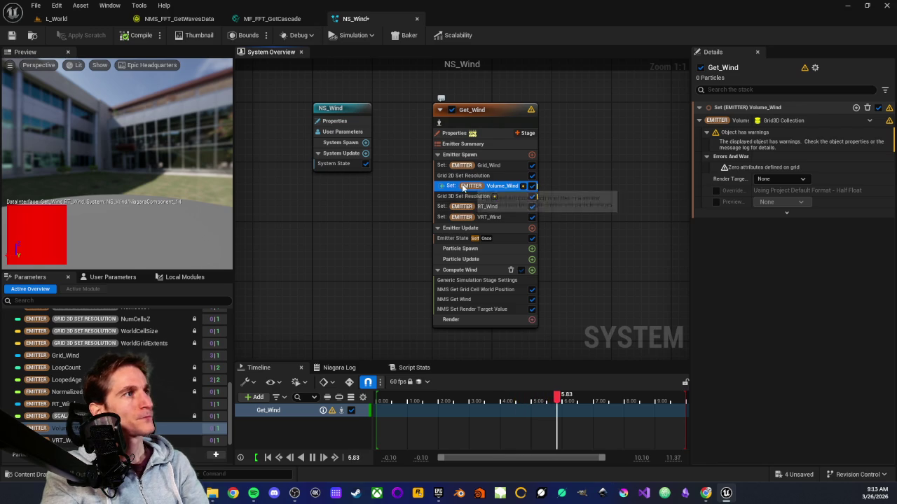
{"action": "key", "text": "Delete"}
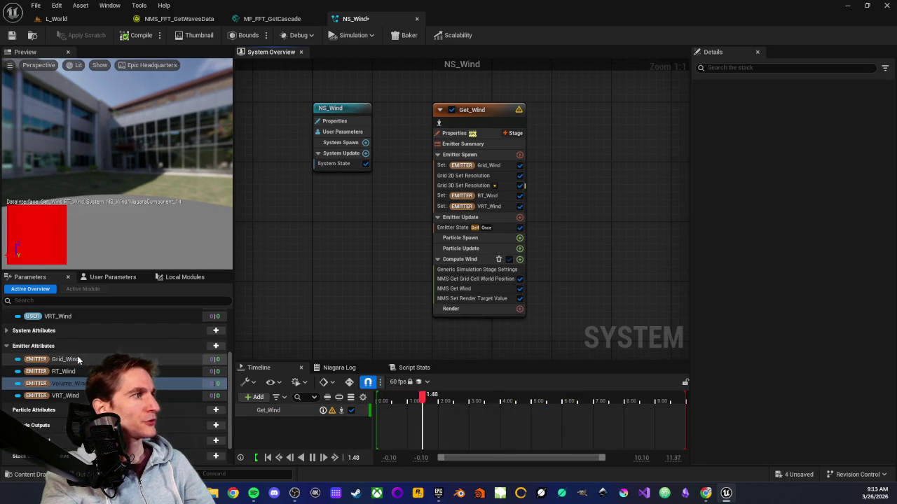
Step: Rename the Volume_Wind attribute to VolumeGrid_Wind and add a Set VolumeGrid_Wind module to Emitter Spawn
{"action": "scroll", "coordinate": [77, 367], "scroll_direction": "up", "scroll_amount": 1}
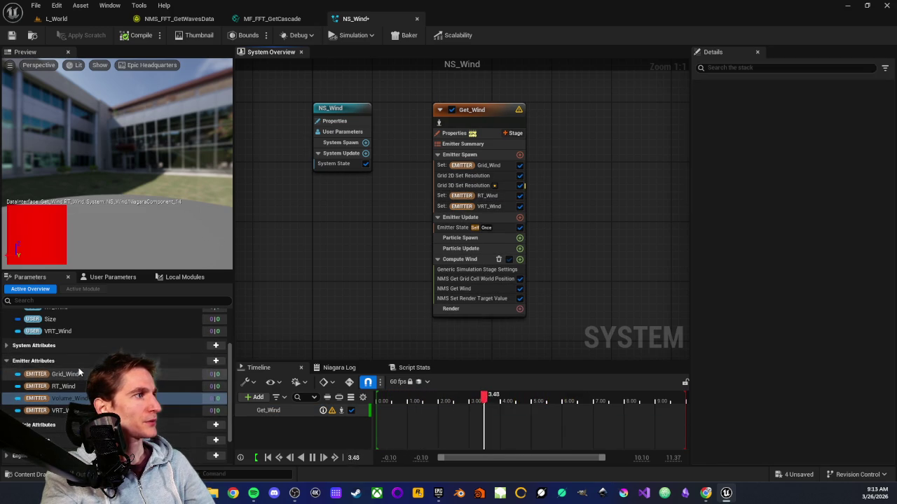
{"action": "scroll", "coordinate": [82, 367], "scroll_direction": "up", "scroll_amount": 1}
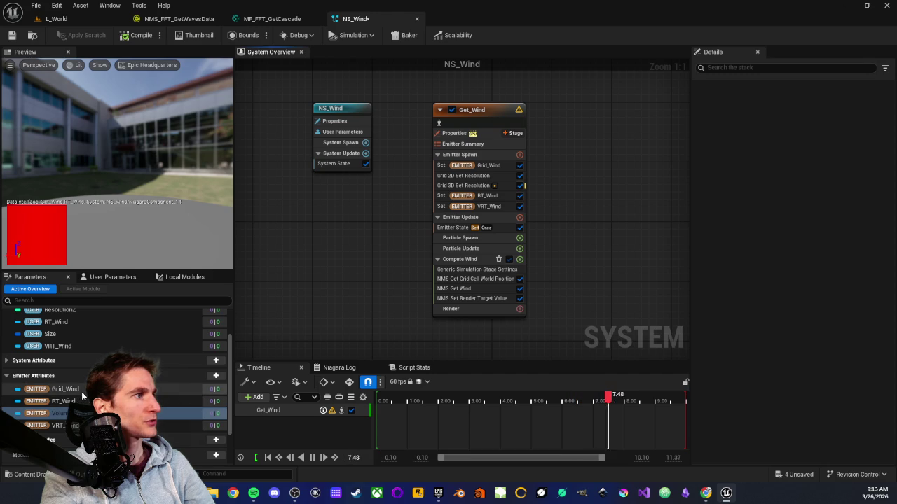
{"action": "left_click", "coordinate": [81, 391]}
{"action": "left_click", "coordinate": [56, 415]}
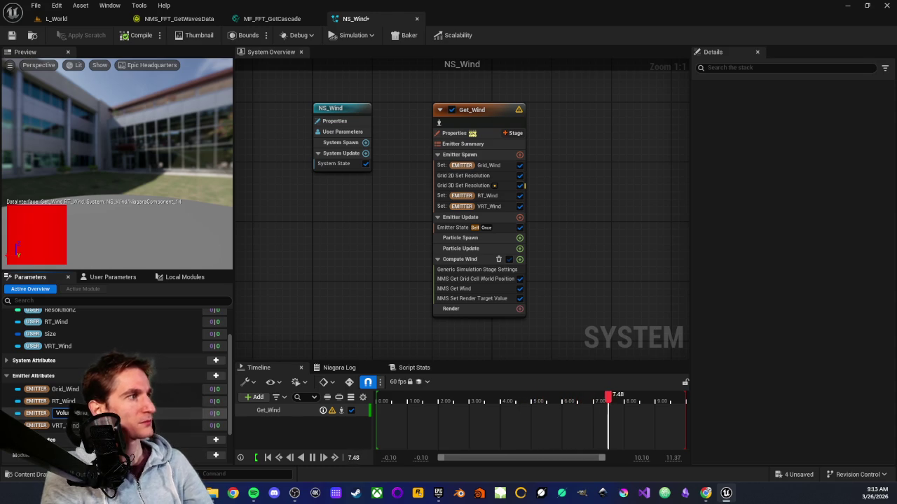
{"action": "key", "text": "Escape"}
{"action": "mouse_move", "coordinate": [52, 413]}
{"action": "left_mouse_down"}
{"action": "mouse_move", "coordinate": [250, 345]}
{"action": "mouse_move", "coordinate": [466, 184]}
{"action": "left_mouse_up"}
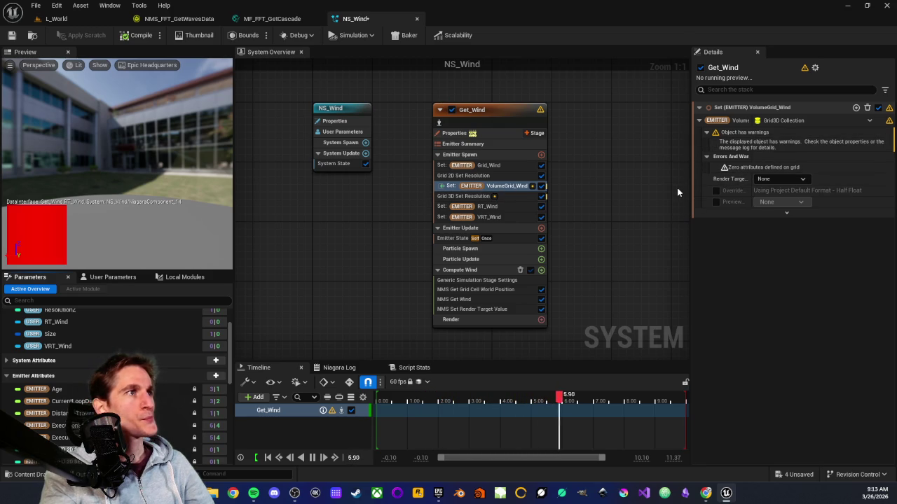
{"action": "scroll", "coordinate": [115, 379], "scroll_direction": "down", "scroll_amount": 10}
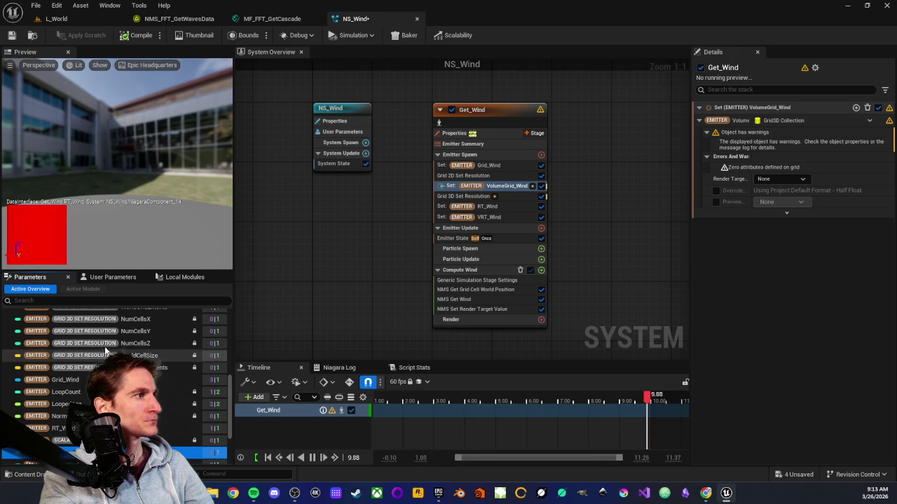
{"action": "scroll", "coordinate": [115, 355], "scroll_direction": "down", "scroll_amount": 1}
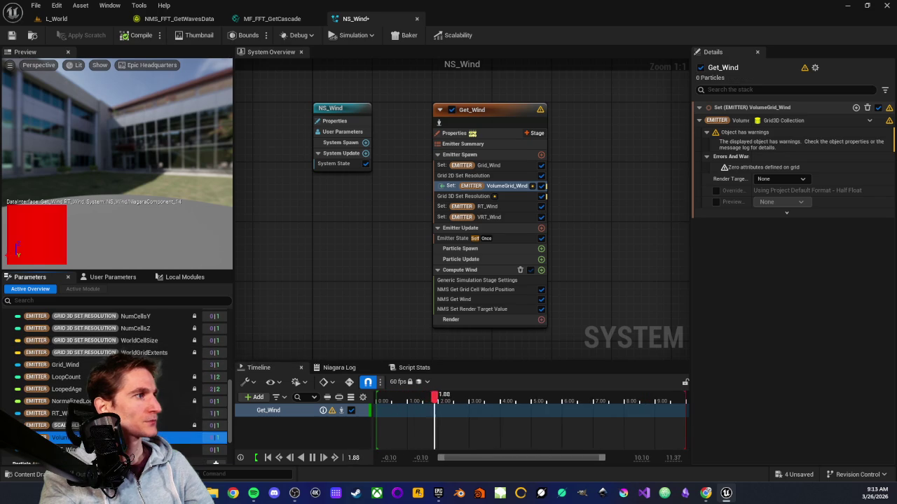
{"action": "left_click", "coordinate": [491, 166]}
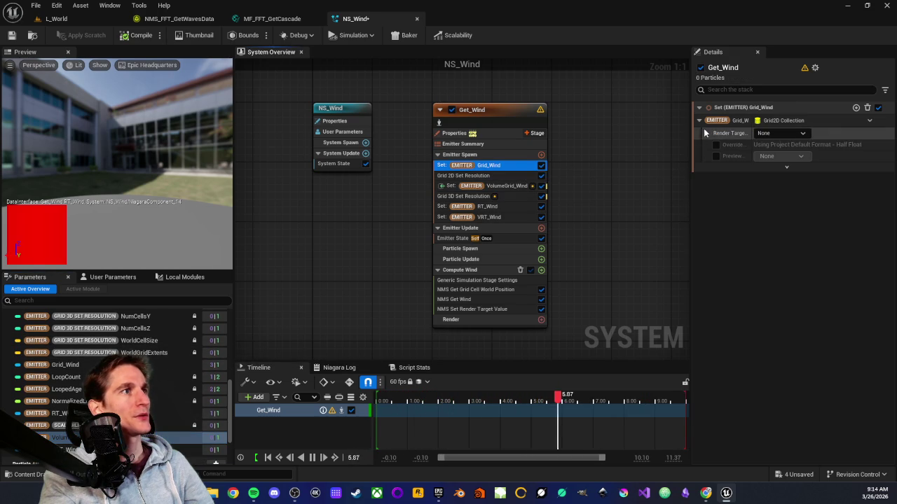
{"action": "left_click", "coordinate": [870, 122]}
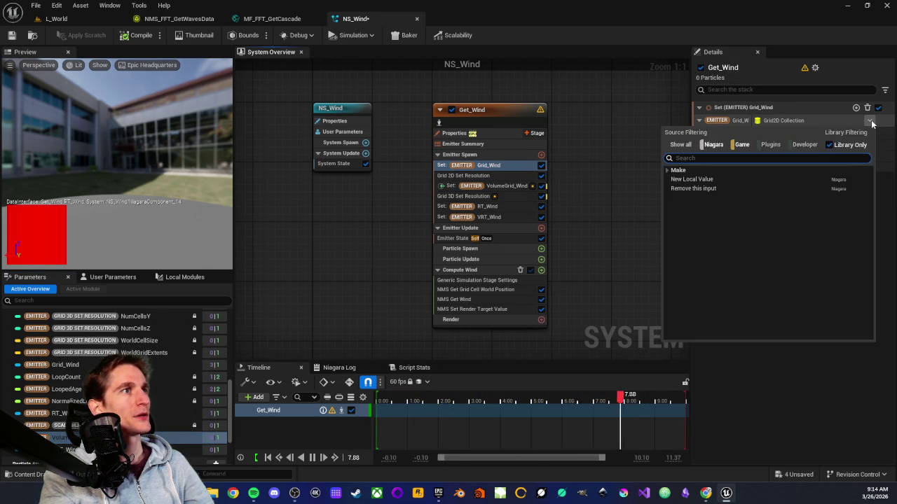
{"action": "left_click", "coordinate": [873, 124]}
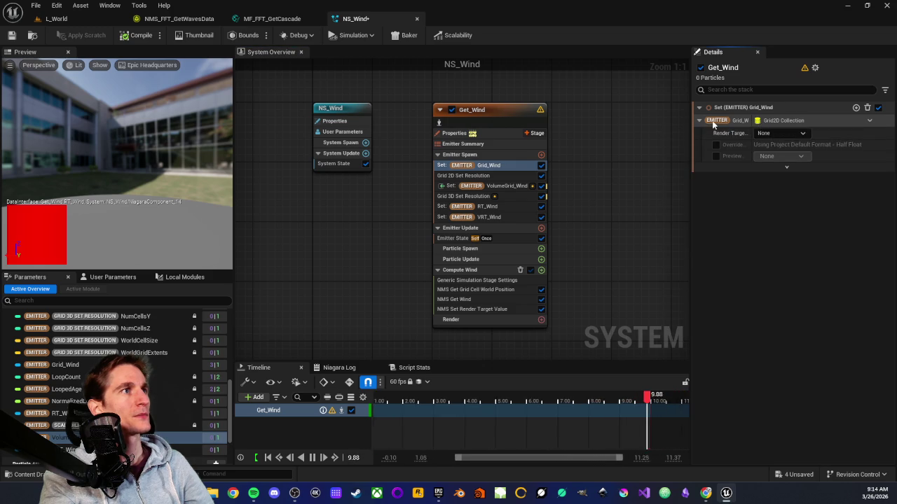
{"action": "left_click", "coordinate": [489, 187]}
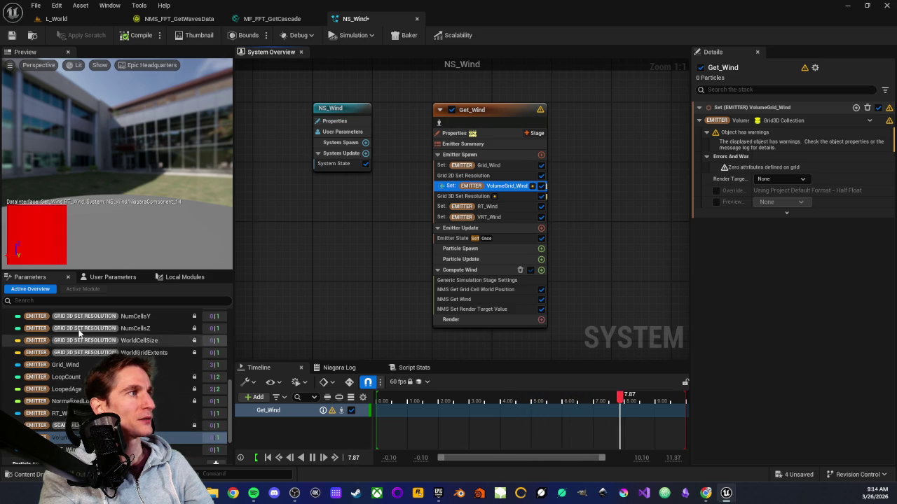
{"action": "left_click", "coordinate": [99, 279]}
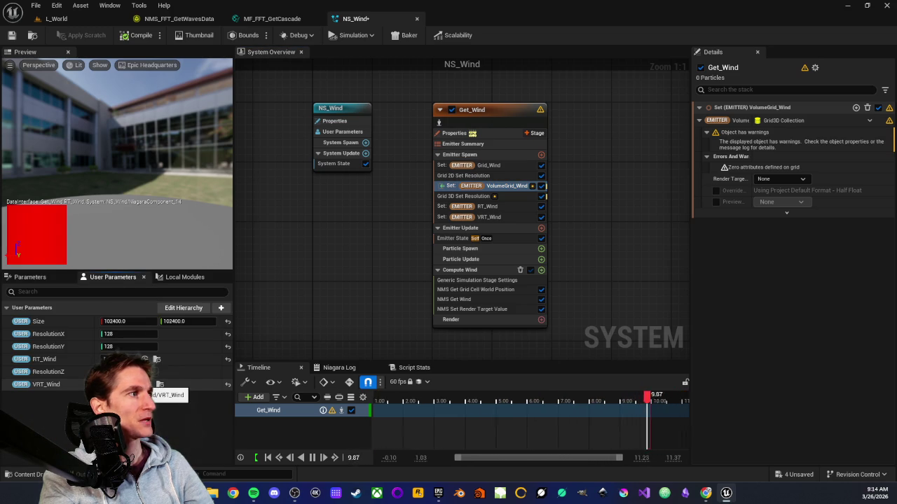
{"action": "left_click", "coordinate": [53, 282]}
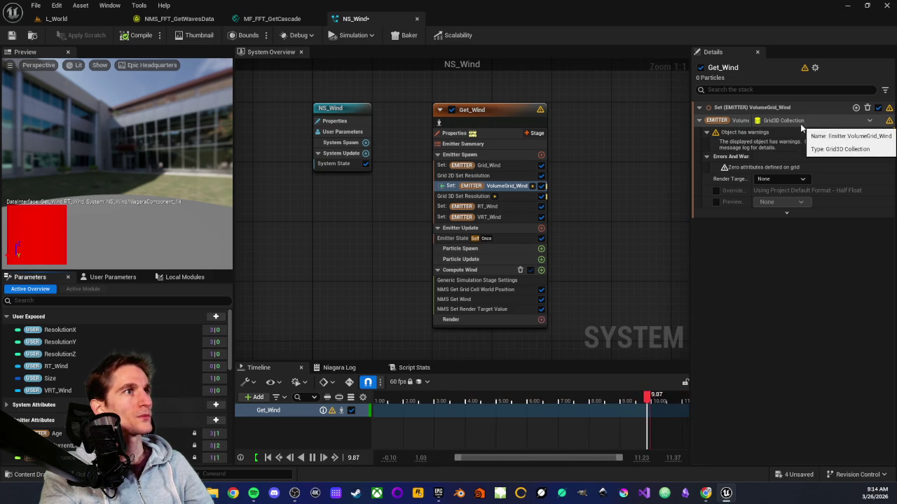
Step: Review the Set VolumeGrid_Wind, Set Grid_Wind and Grid 2D/3D Set Resolution module settings
{"action": "left_click", "coordinate": [779, 122]}
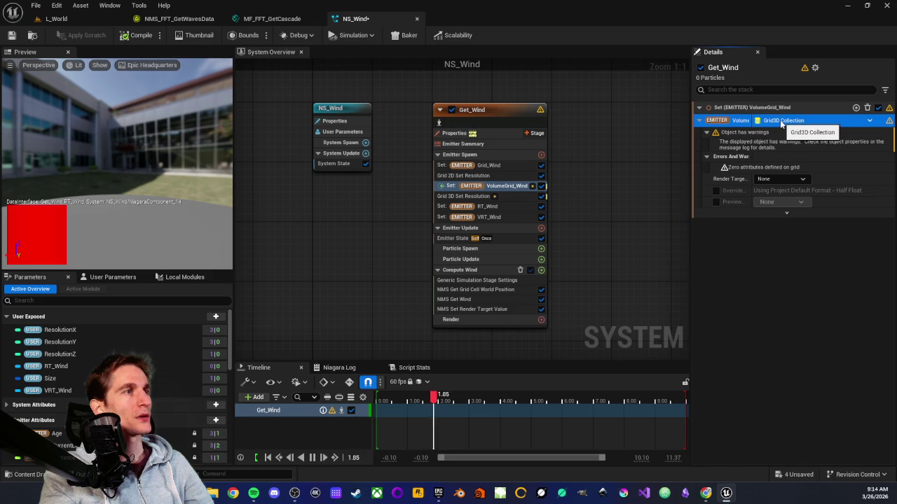
{"action": "scroll", "coordinate": [98, 356], "scroll_direction": "down", "scroll_amount": 10}
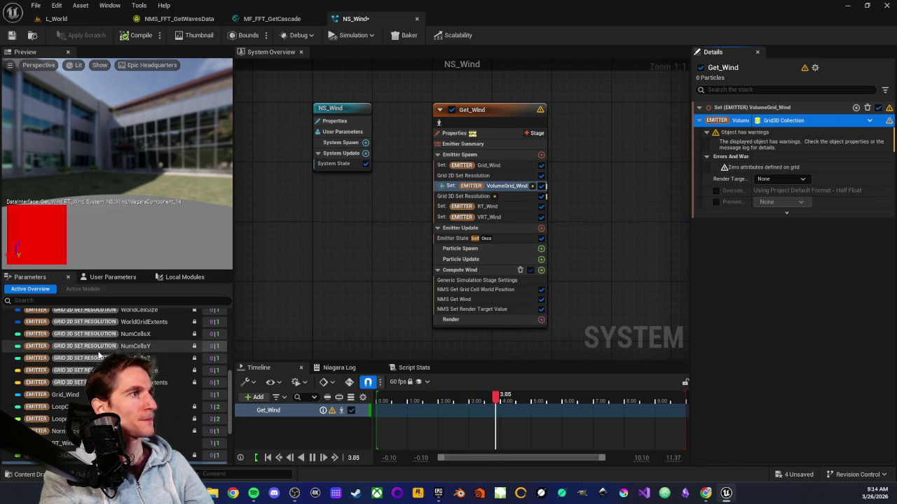
{"action": "left_click", "coordinate": [490, 166]}
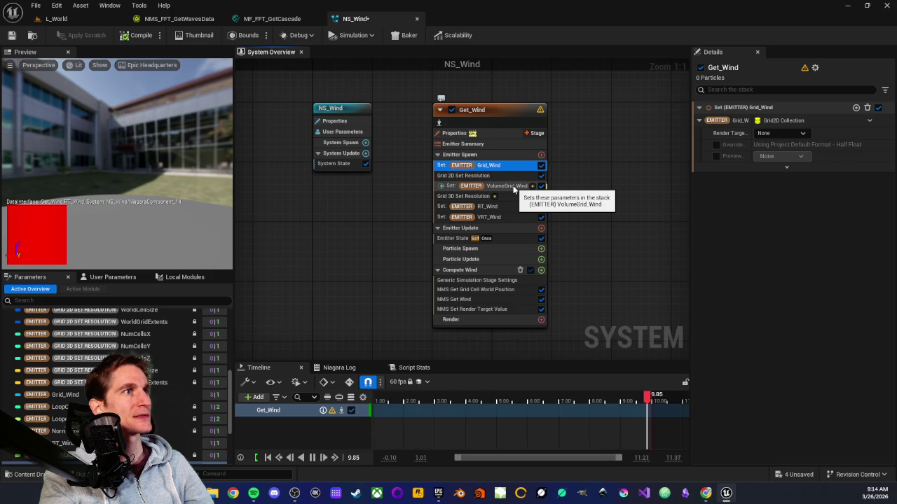
{"action": "left_click", "coordinate": [507, 189]}
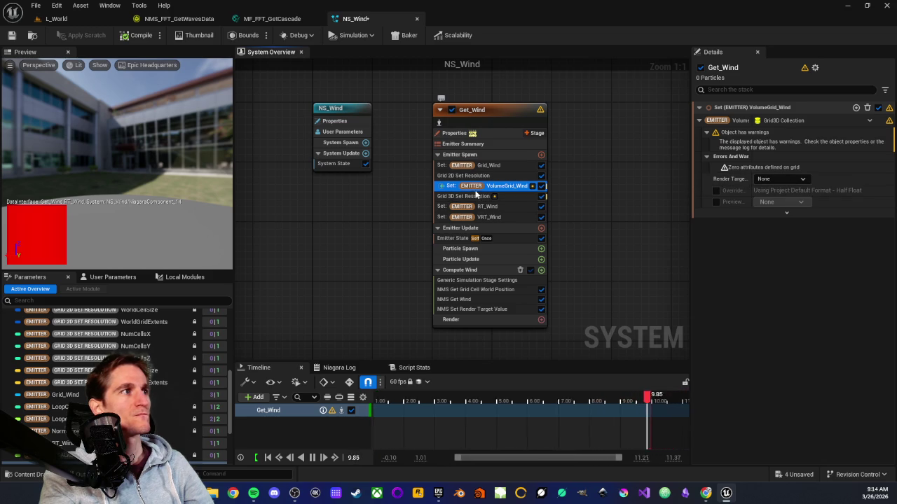
{"action": "left_click", "coordinate": [462, 197]}
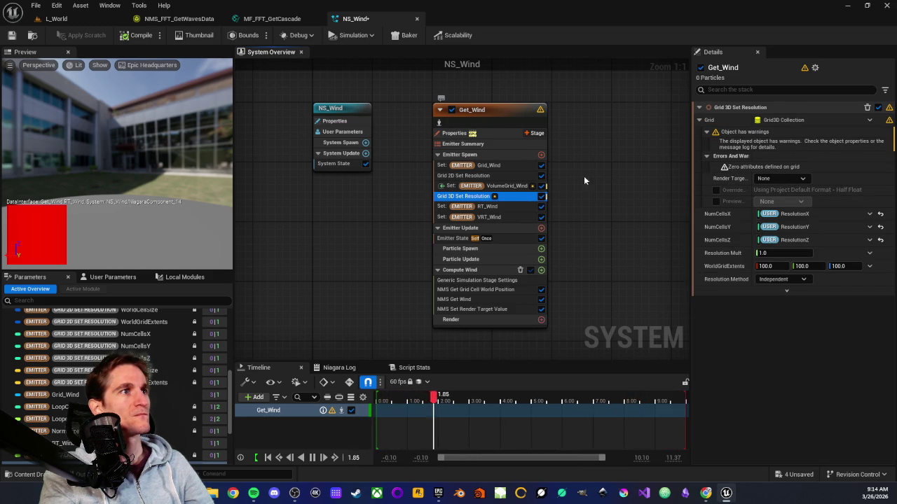
{"action": "left_click", "coordinate": [480, 178]}
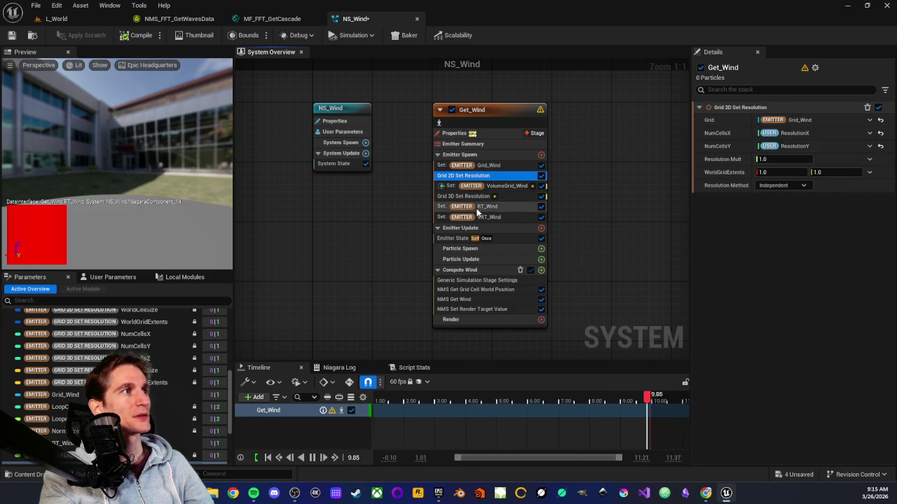
{"action": "left_click", "coordinate": [473, 197]}
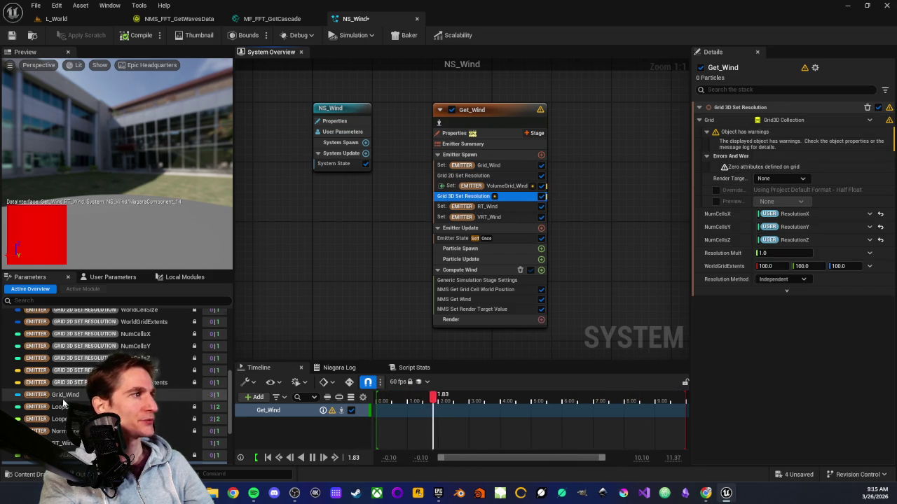
Step: Bind the VolumeGrid_Wind emitter parameter to Grid 3D Set Resolution's Grid input
{"action": "scroll", "coordinate": [62, 398], "scroll_direction": "down", "scroll_amount": 2}
{"action": "left_click", "coordinate": [63, 434]}
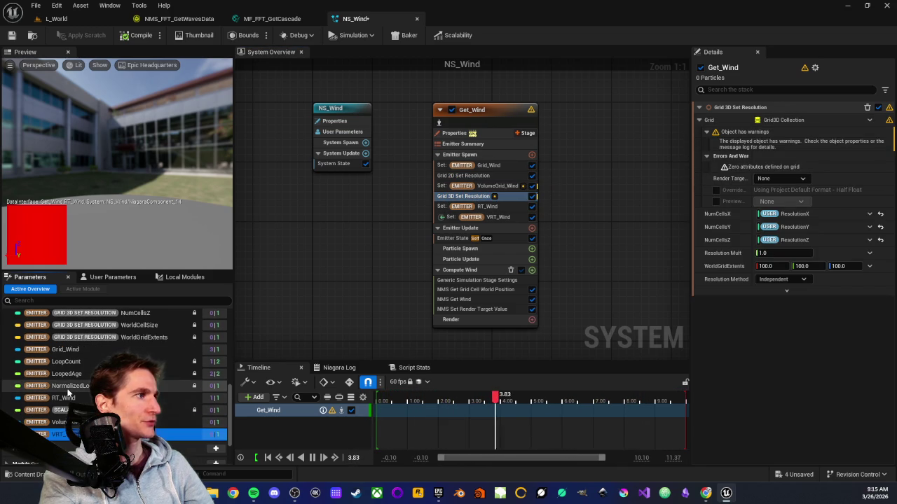
{"action": "left_click", "coordinate": [75, 423]}
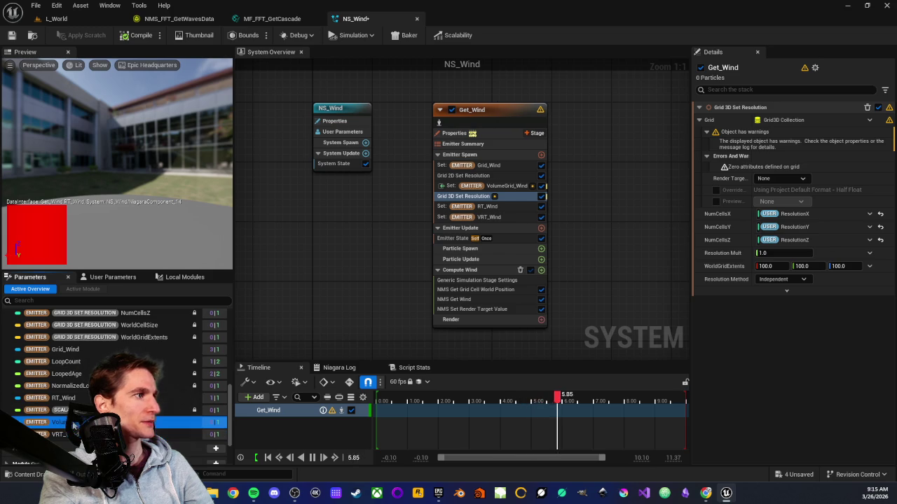
{"action": "mouse_move", "coordinate": [75, 423]}
{"action": "left_mouse_down"}
{"action": "mouse_move", "coordinate": [763, 140]}
{"action": "mouse_move", "coordinate": [776, 122]}
{"action": "left_mouse_up"}
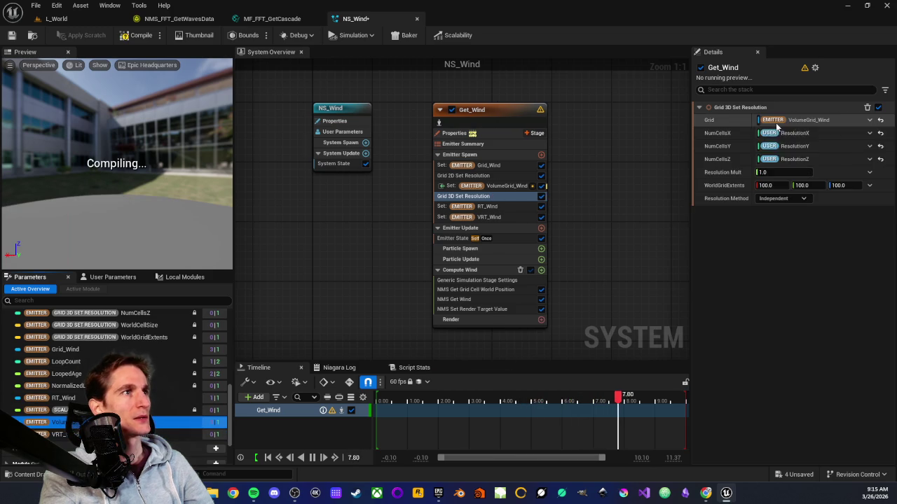
{"action": "left_click", "coordinate": [503, 186]}
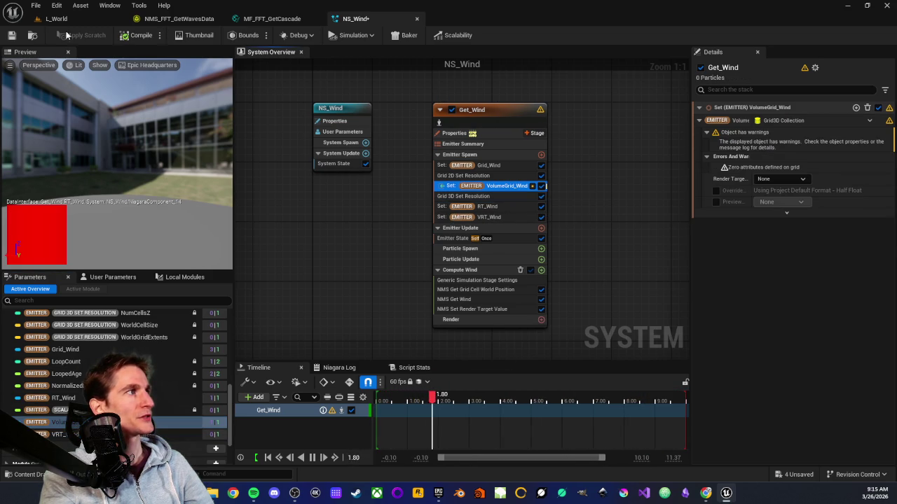
Step: Save NS_Wind and compare the advanced settings of the VolumeGrid_Wind and Grid_Wind set modules
{"action": "left_click", "coordinate": [11, 35]}
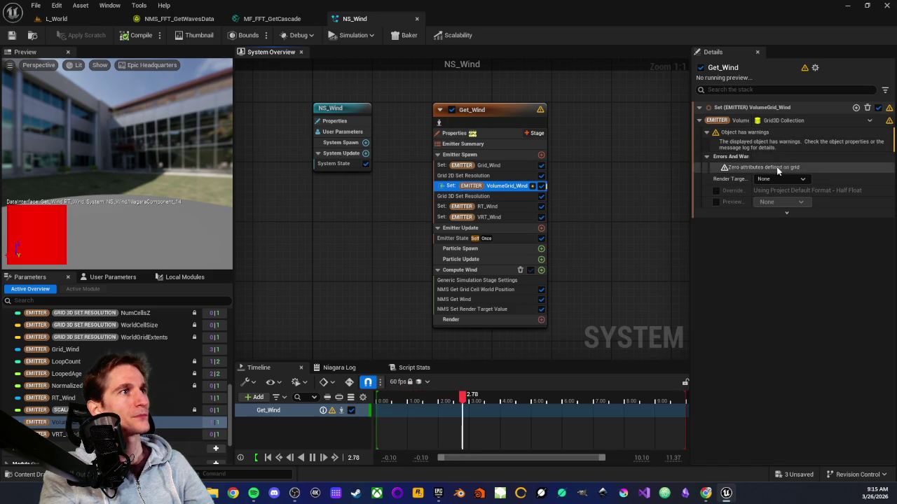
{"action": "left_click", "coordinate": [785, 215]}
{"action": "left_click", "coordinate": [785, 214]}
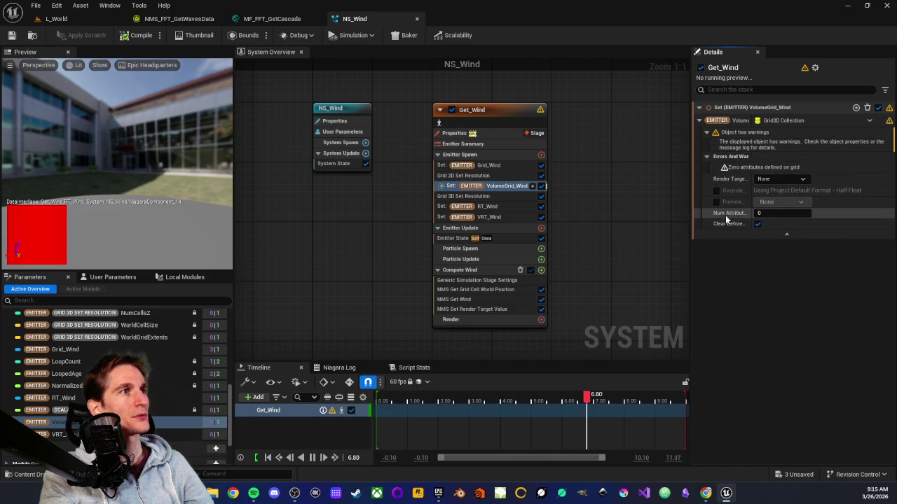
{"action": "left_click", "coordinate": [500, 166]}
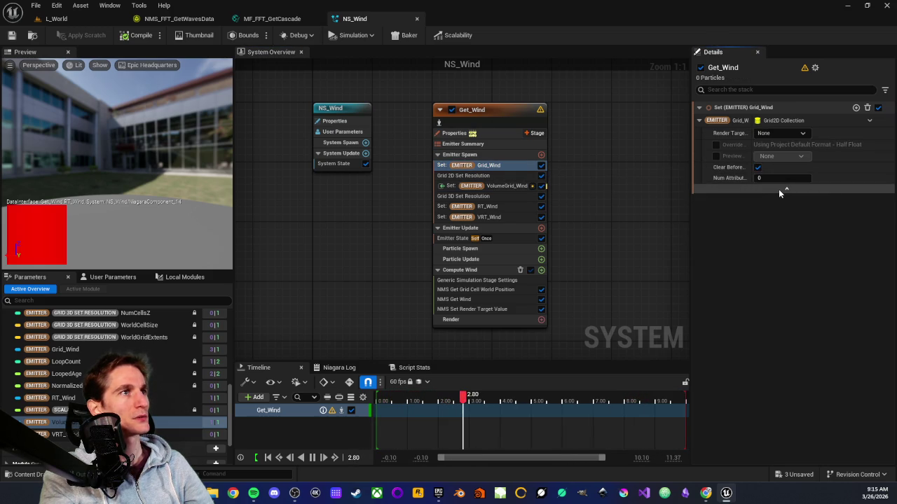
{"action": "left_click", "coordinate": [778, 189]}
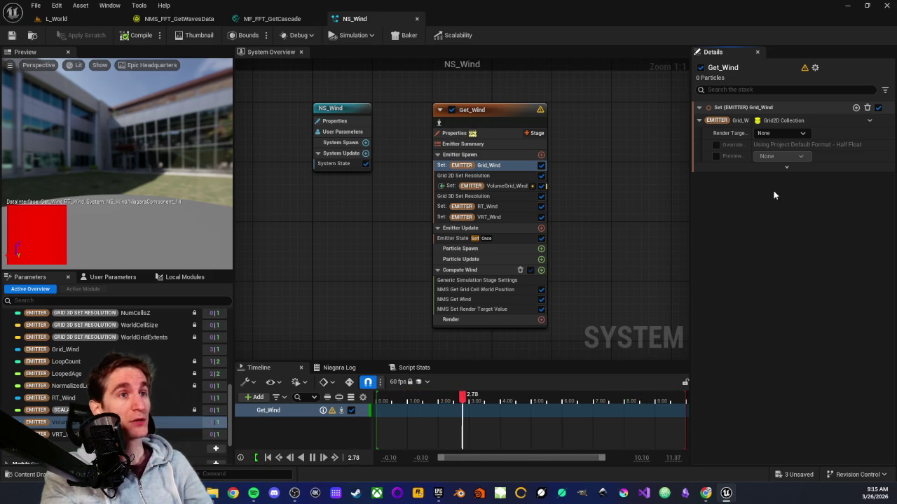
{"action": "left_click", "coordinate": [502, 186]}
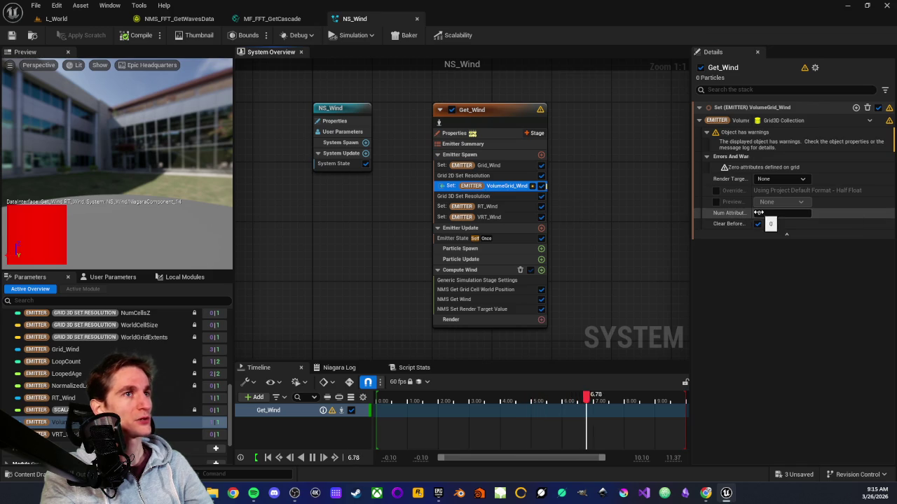
{"action": "left_click", "coordinate": [786, 234]}
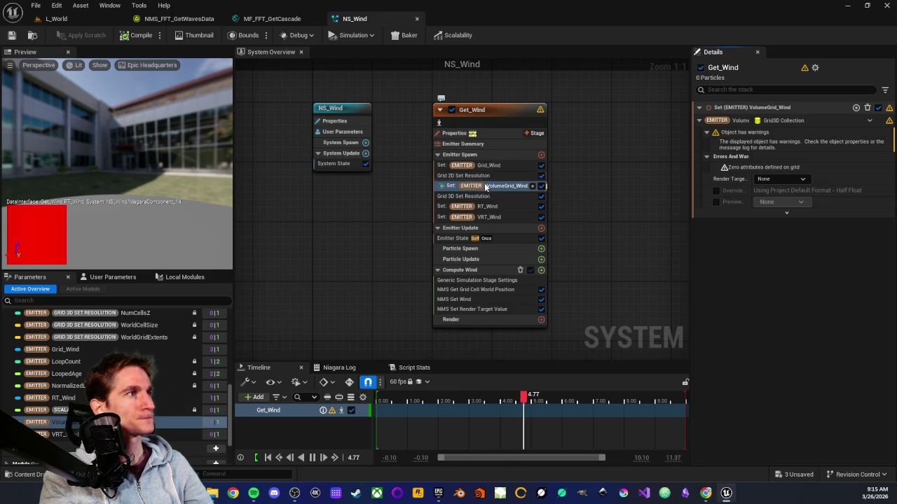
Step: Move Set VolumeGrid_Wind directly after Grid_Wind, ahead of Grid 2D Set Resolution
{"action": "left_click_drag", "start_coordinate": [487, 189], "coordinate": [484, 176]}
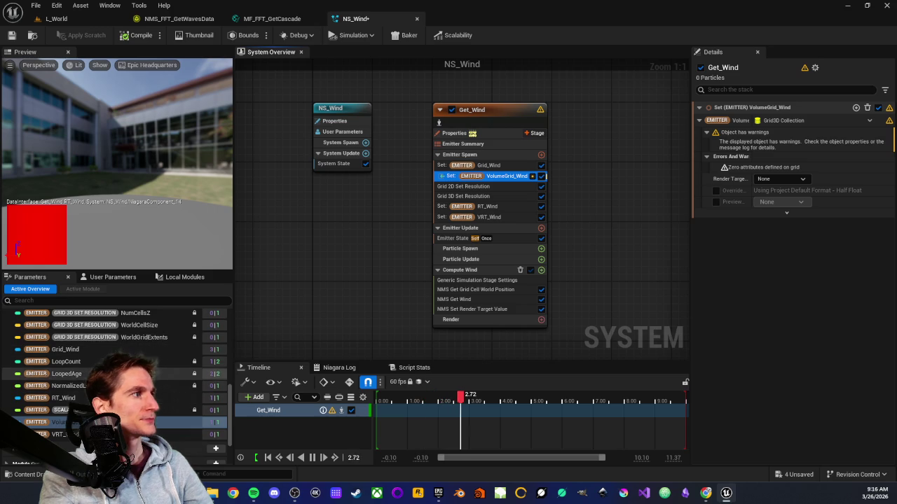
{"action": "scroll", "coordinate": [140, 378], "scroll_direction": "up", "scroll_amount": 6}
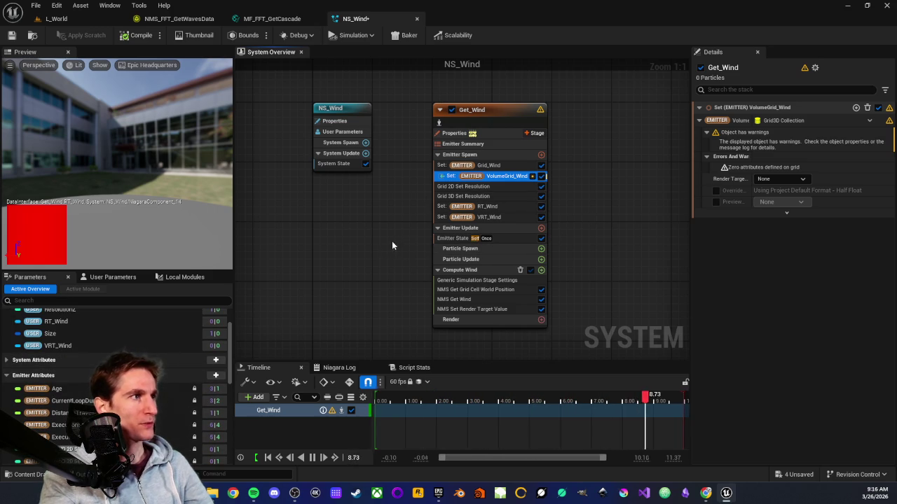
{"action": "scroll", "coordinate": [391, 249], "scroll_direction": "down", "scroll_amount": 1}
{"action": "scroll", "coordinate": [400, 239], "scroll_direction": "up", "scroll_amount": 1}
{"action": "scroll", "coordinate": [406, 224], "scroll_direction": "down", "scroll_amount": 1}
{"action": "scroll", "coordinate": [414, 220], "scroll_direction": "up", "scroll_amount": 1}
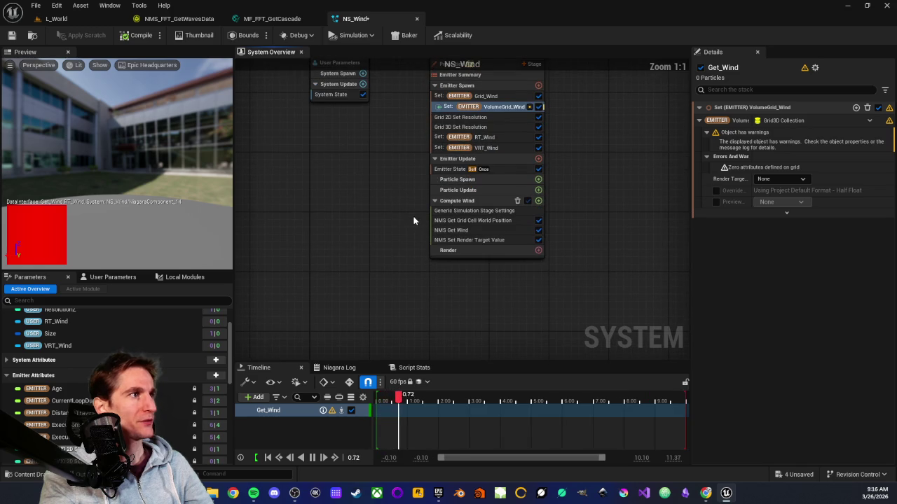
{"action": "left_click_drag", "start_coordinate": [379, 182], "coordinate": [379, 252]}
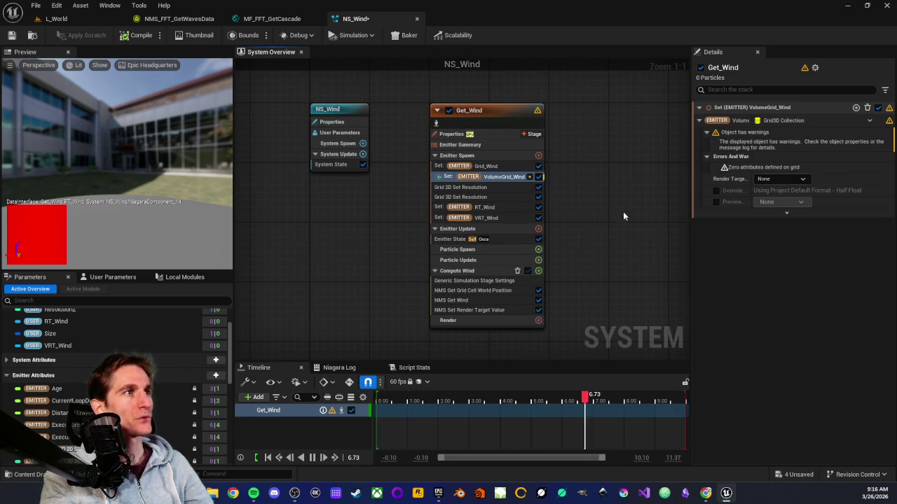
Step: Leave the Render Target at None and open the NMS Get Grid Cell World Position script
{"action": "left_click", "coordinate": [785, 177]}
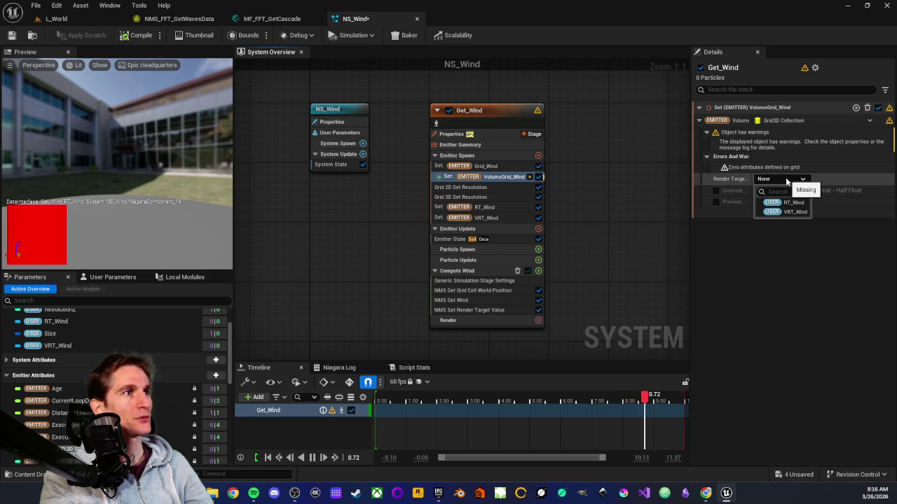
{"action": "left_click", "coordinate": [786, 177]}
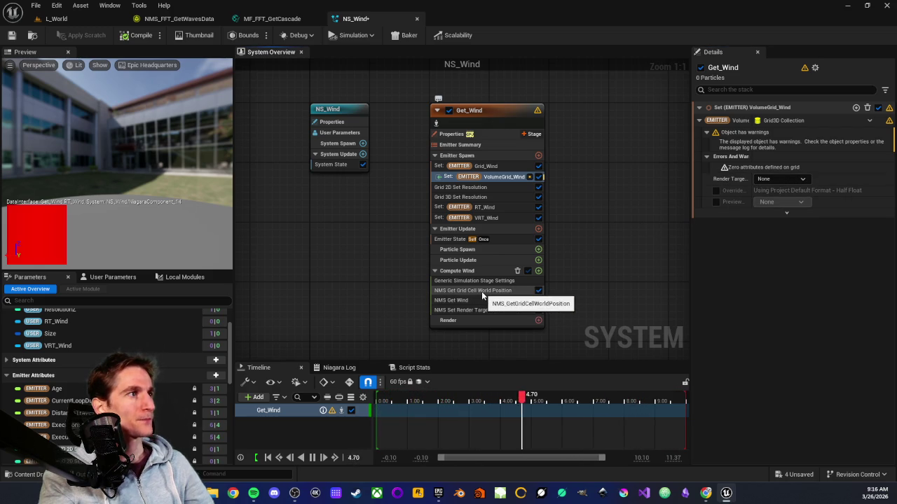
{"action": "double_click", "coordinate": [477, 295]}
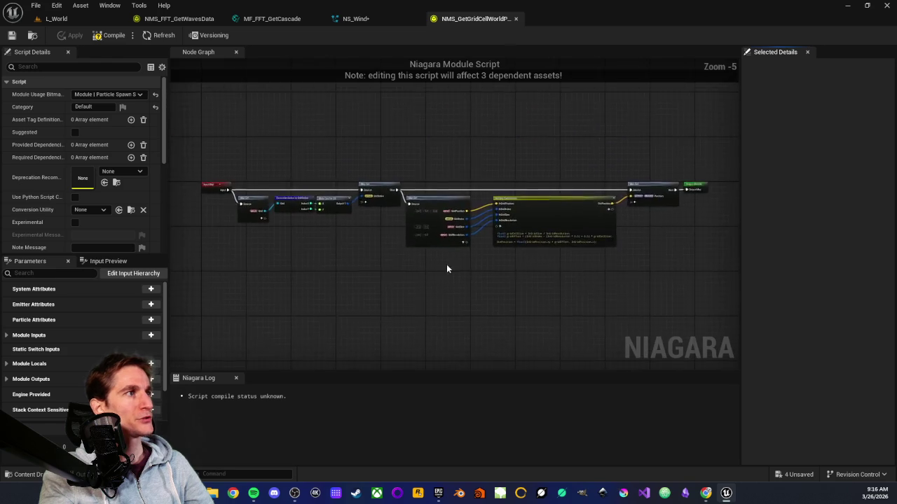
{"action": "scroll", "coordinate": [426, 319], "scroll_direction": "up", "scroll_amount": 1}
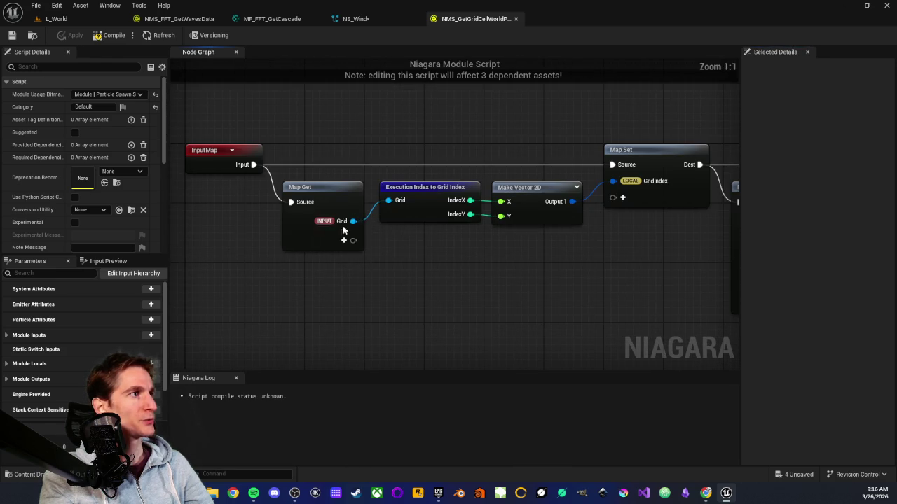
{"action": "mouse_move", "coordinate": [400, 220]}
{"action": "left_mouse_down"}
{"action": "mouse_move", "coordinate": [375, 227]}
{"action": "mouse_move", "coordinate": [327, 198]}
{"action": "left_mouse_up"}
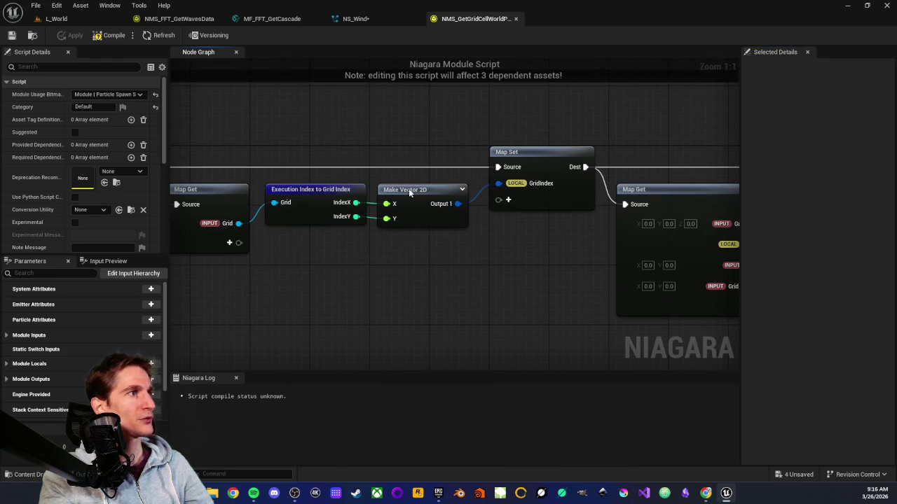
{"action": "left_click_drag", "start_coordinate": [409, 188], "coordinate": [326, 264]}
{"action": "mouse_move", "coordinate": [429, 285]}
{"action": "left_mouse_down"}
{"action": "mouse_move", "coordinate": [439, 287]}
{"action": "mouse_move", "coordinate": [390, 212]}
{"action": "mouse_move", "coordinate": [336, 210]}
{"action": "mouse_move", "coordinate": [355, 240]}
{"action": "left_mouse_up"}
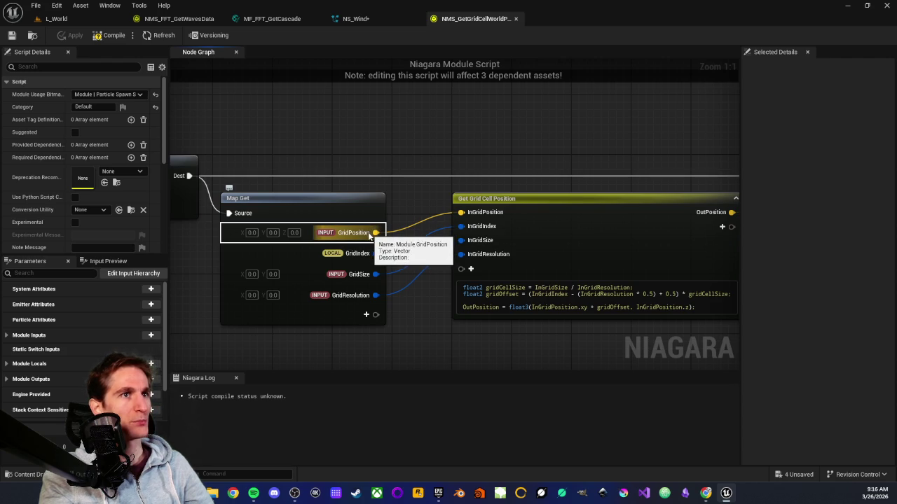
{"action": "left_click_drag", "start_coordinate": [382, 147], "coordinate": [360, 114]}
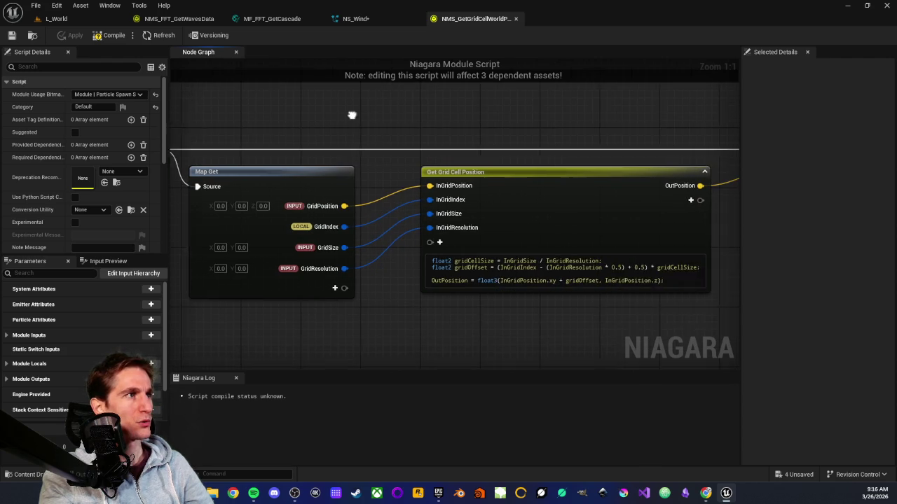
{"action": "left_click_drag", "start_coordinate": [408, 196], "coordinate": [417, 208]}
{"action": "left_click_drag", "start_coordinate": [516, 269], "coordinate": [454, 272]}
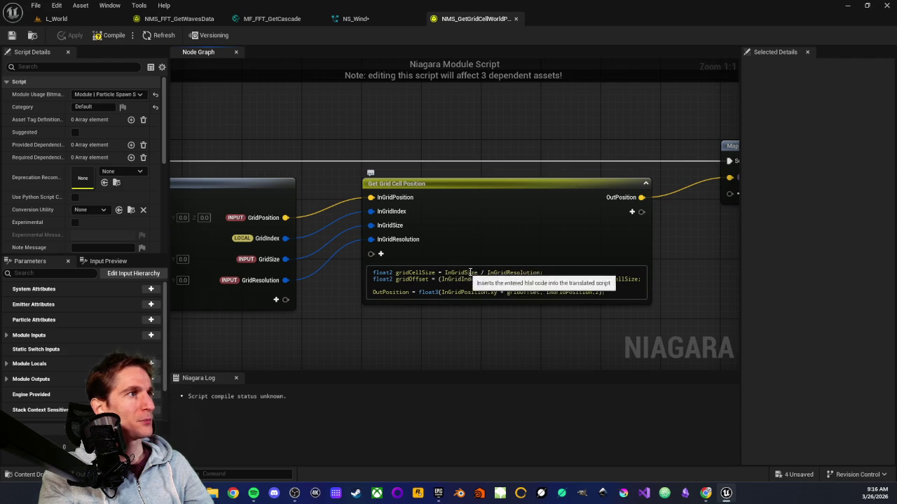
{"action": "left_click_drag", "start_coordinate": [442, 354], "coordinate": [491, 346]}
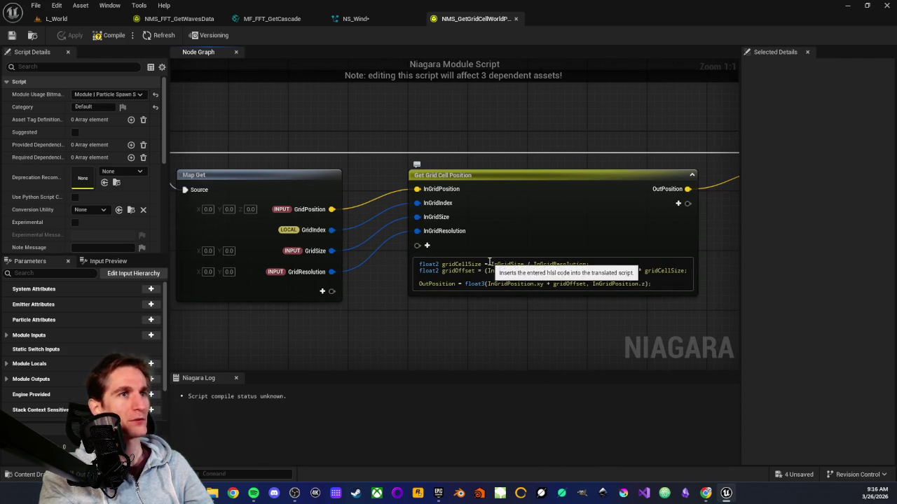
{"action": "left_click_drag", "start_coordinate": [490, 322], "coordinate": [467, 282]}
{"action": "left_click_drag", "start_coordinate": [485, 224], "coordinate": [448, 244]}
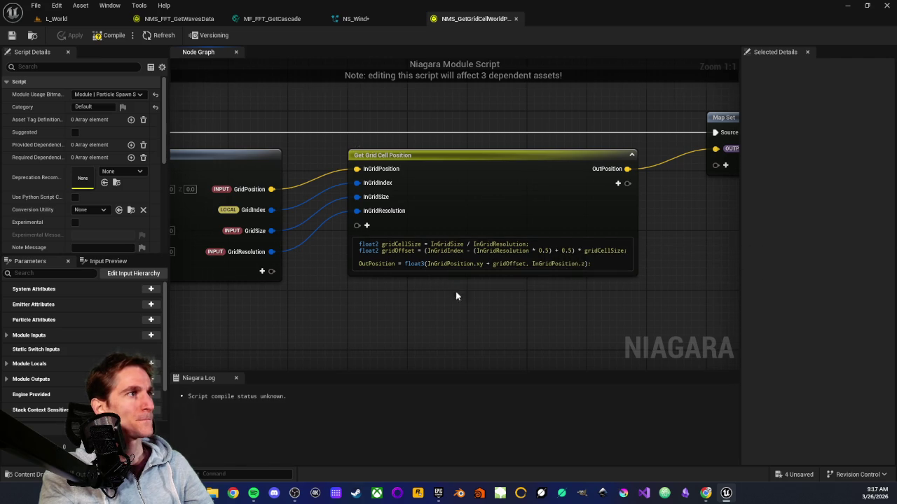
{"action": "scroll", "coordinate": [649, 243], "scroll_direction": "down", "scroll_amount": 1}
{"action": "scroll", "coordinate": [480, 243], "scroll_direction": "up", "scroll_amount": 1}
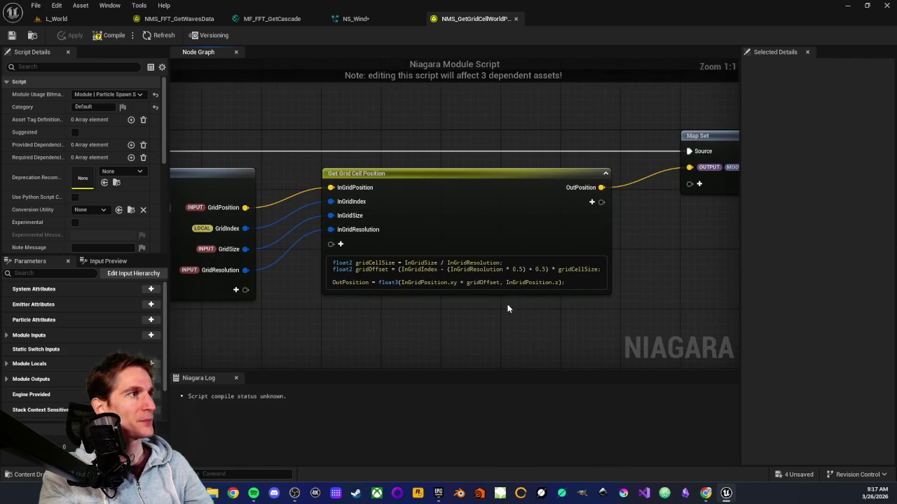
{"action": "scroll", "coordinate": [335, 300], "scroll_direction": "down", "scroll_amount": 2}
{"action": "scroll", "coordinate": [405, 239], "scroll_direction": "up", "scroll_amount": 2}
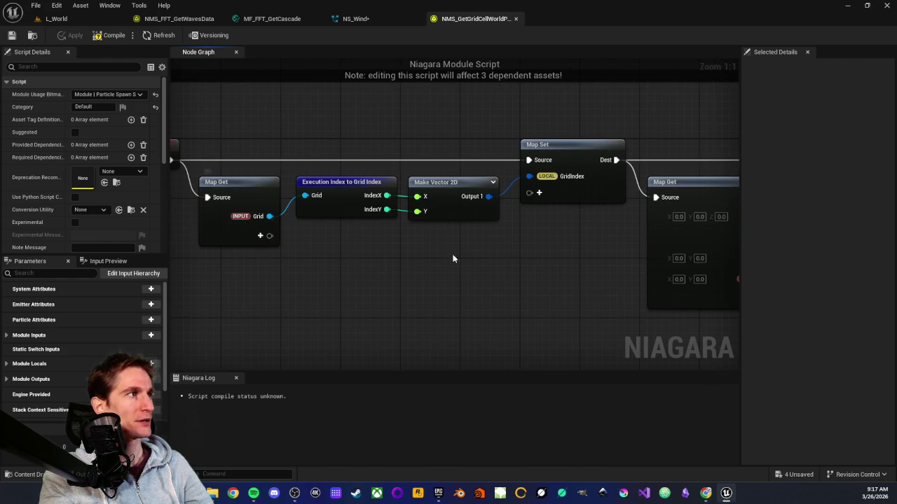
{"action": "left_click_drag", "start_coordinate": [537, 259], "coordinate": [300, 259]}
{"action": "scroll", "coordinate": [601, 312], "scroll_direction": "down", "scroll_amount": 2}
{"action": "left_click_drag", "start_coordinate": [601, 312], "coordinate": [216, 312]}
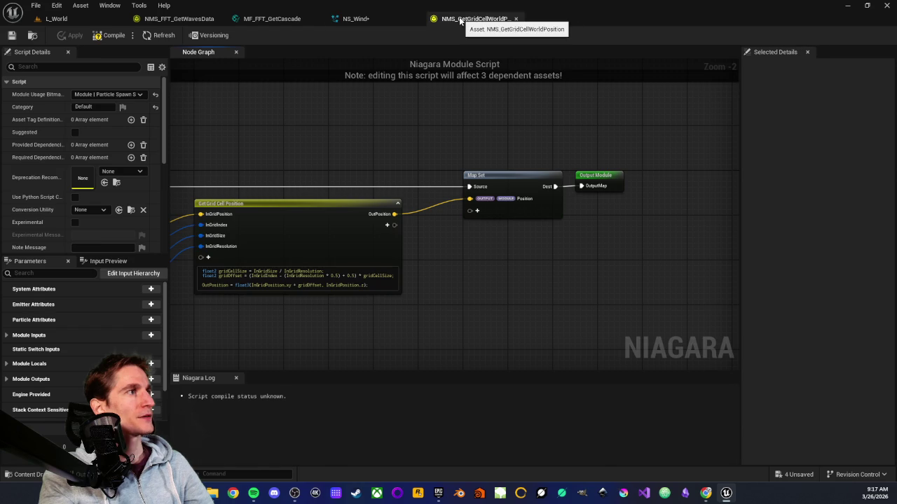
{"action": "left_click", "coordinate": [515, 18]}
{"action": "left_click", "coordinate": [473, 302]}
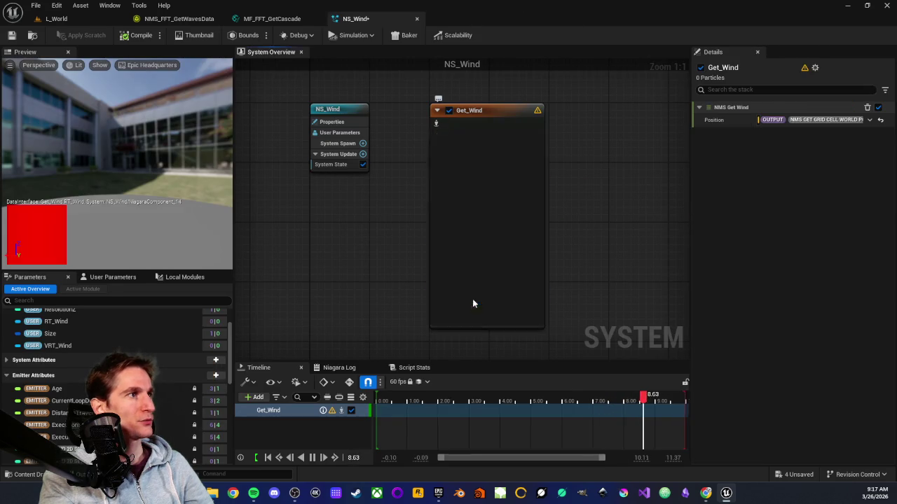
Step: Open the NMS Get Wind script and wire WindDirection into Map Set's Direction input
{"action": "double_click", "coordinate": [473, 302]}
{"action": "scroll", "coordinate": [438, 202], "scroll_direction": "up", "scroll_amount": 6}
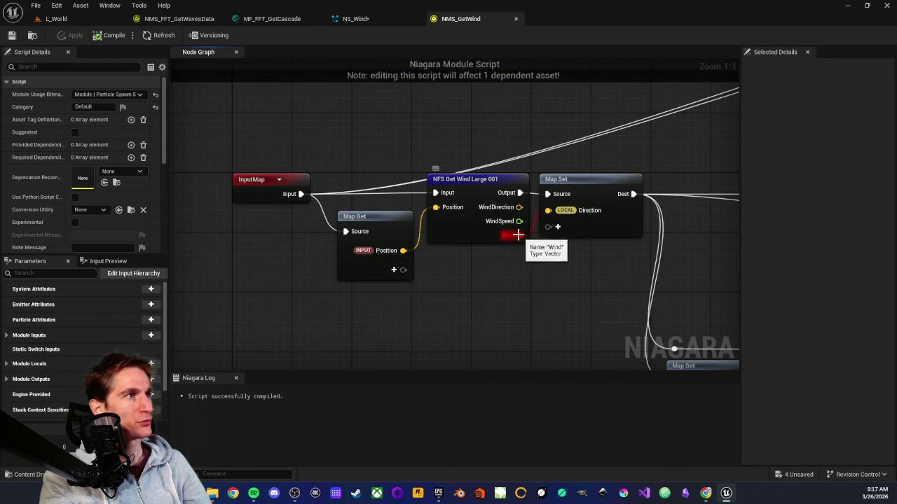
{"action": "left_click_drag", "start_coordinate": [518, 235], "coordinate": [534, 244]}
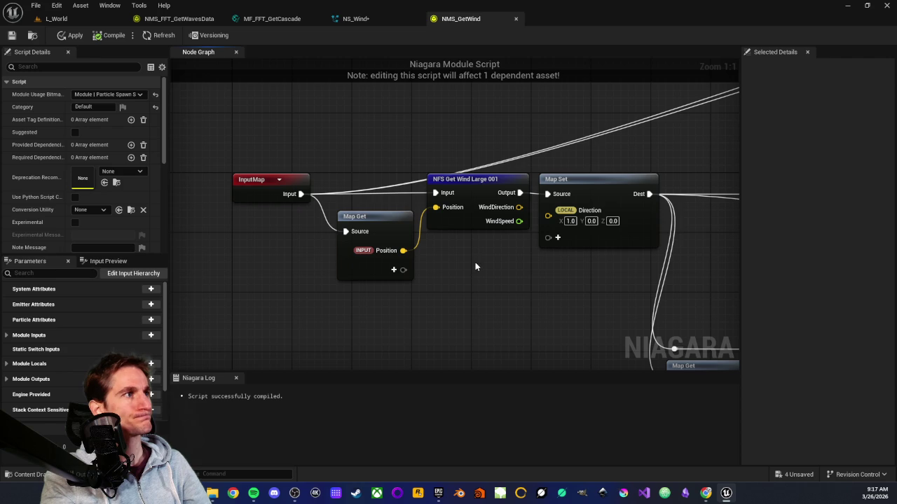
{"action": "left_click_drag", "start_coordinate": [498, 207], "coordinate": [528, 220]}
Step: Survey the wind, cyclone and Lerp sections of the graph, then marquee-select the middle node cluster
{"action": "scroll", "coordinate": [474, 234], "scroll_direction": "down", "scroll_amount": 1}
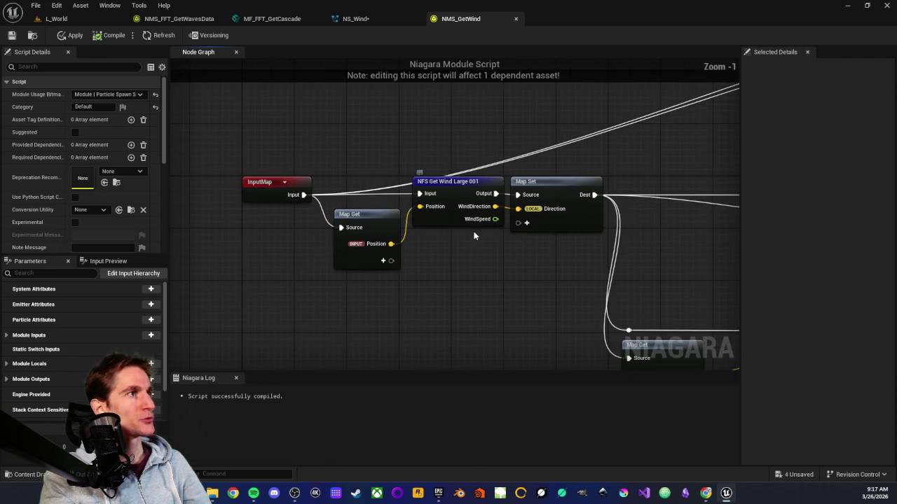
{"action": "left_click_drag", "start_coordinate": [474, 234], "coordinate": [307, 240]}
{"action": "scroll", "coordinate": [416, 224], "scroll_direction": "down", "scroll_amount": 3}
{"action": "scroll", "coordinate": [526, 236], "scroll_direction": "up", "scroll_amount": 3}
{"action": "left_click_drag", "start_coordinate": [526, 236], "coordinate": [289, 257]}
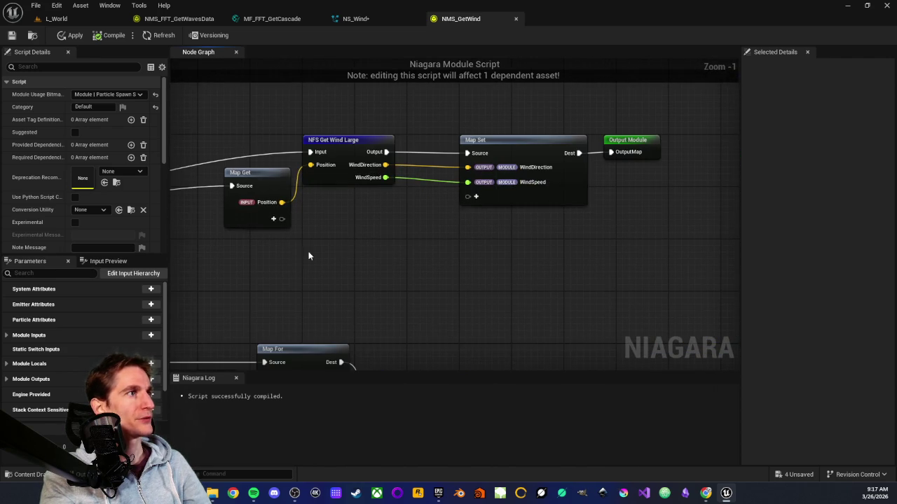
{"action": "scroll", "coordinate": [409, 251], "scroll_direction": "down", "scroll_amount": 3}
{"action": "scroll", "coordinate": [462, 274], "scroll_direction": "up", "scroll_amount": 3}
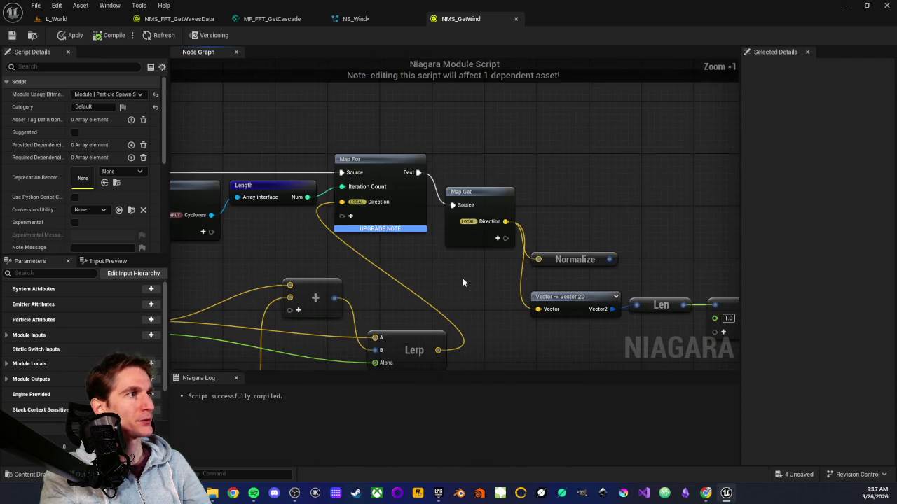
{"action": "left_click_drag", "start_coordinate": [463, 275], "coordinate": [592, 238]}
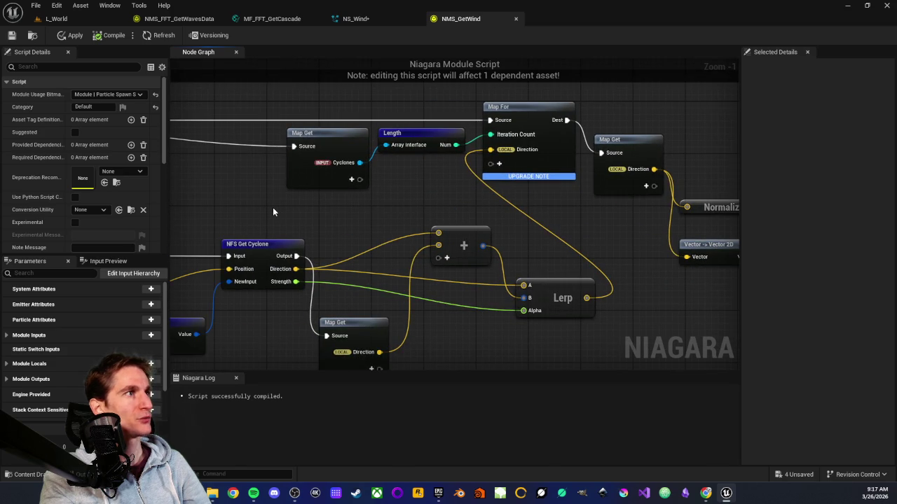
{"action": "left_click_drag", "start_coordinate": [273, 207], "coordinate": [444, 207]}
{"action": "scroll", "coordinate": [420, 224], "scroll_direction": "down", "scroll_amount": 2}
{"action": "scroll", "coordinate": [362, 239], "scroll_direction": "up", "scroll_amount": 3}
{"action": "left_click_drag", "start_coordinate": [362, 239], "coordinate": [482, 168]}
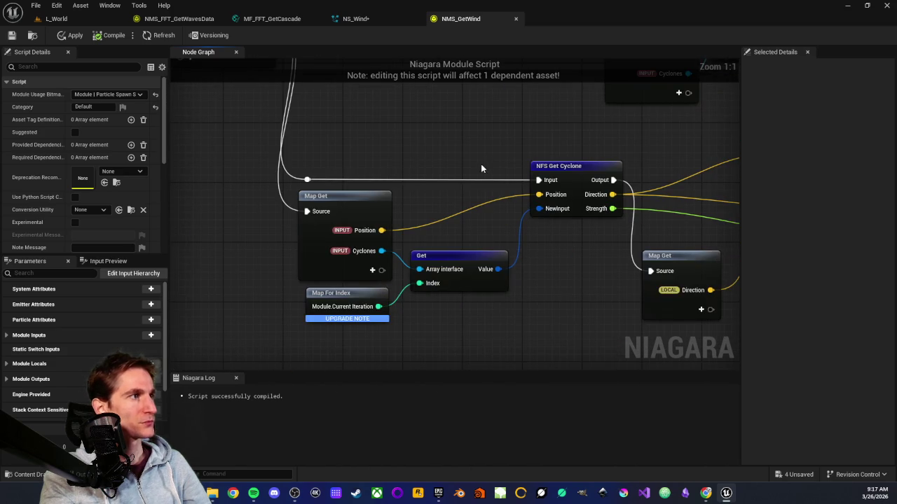
{"action": "scroll", "coordinate": [476, 168], "scroll_direction": "down", "scroll_amount": 3}
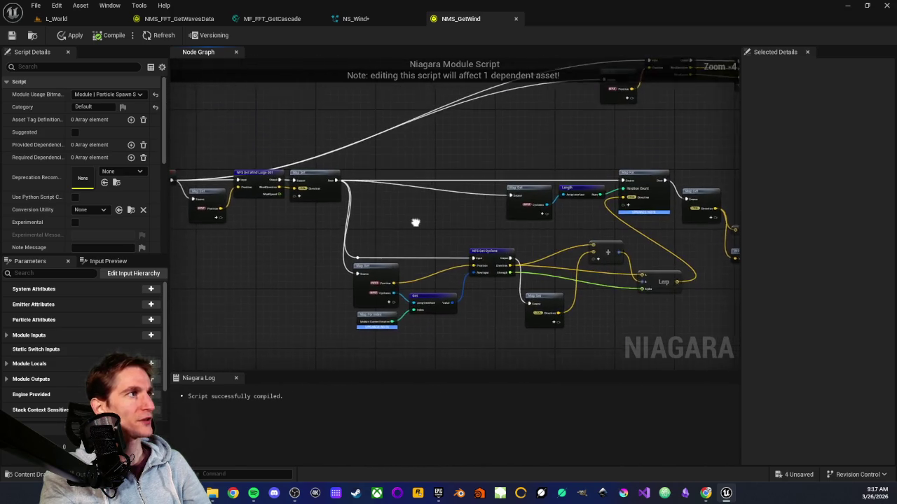
{"action": "left_click_drag", "start_coordinate": [411, 218], "coordinate": [528, 247]}
{"action": "scroll", "coordinate": [421, 249], "scroll_direction": "up", "scroll_amount": 3}
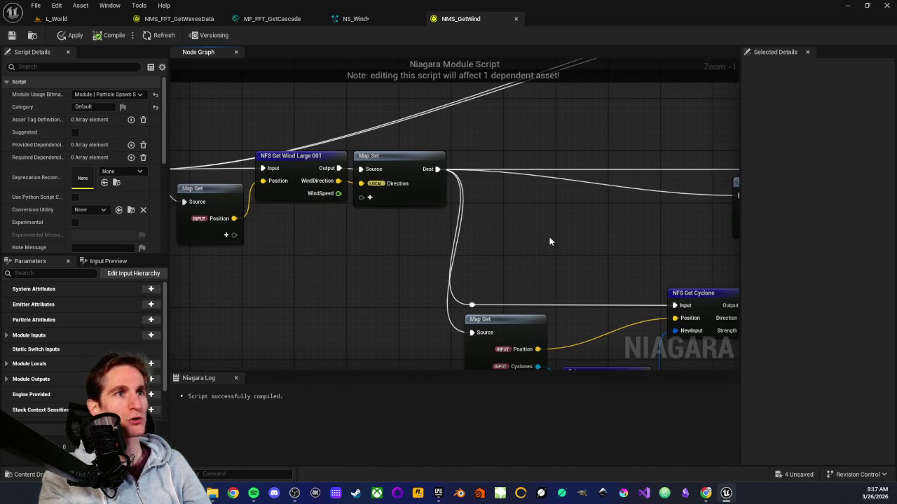
{"action": "scroll", "coordinate": [564, 249], "scroll_direction": "down", "scroll_amount": 2}
{"action": "left_click_drag", "start_coordinate": [568, 260], "coordinate": [341, 267]}
{"action": "scroll", "coordinate": [304, 257], "scroll_direction": "down", "scroll_amount": 3}
{"action": "mouse_move", "coordinate": [297, 214]}
{"action": "left_mouse_down"}
{"action": "mouse_move", "coordinate": [524, 316]}
{"action": "mouse_move", "coordinate": [626, 282]}
{"action": "mouse_move", "coordinate": [627, 293]}
{"action": "left_mouse_up"}
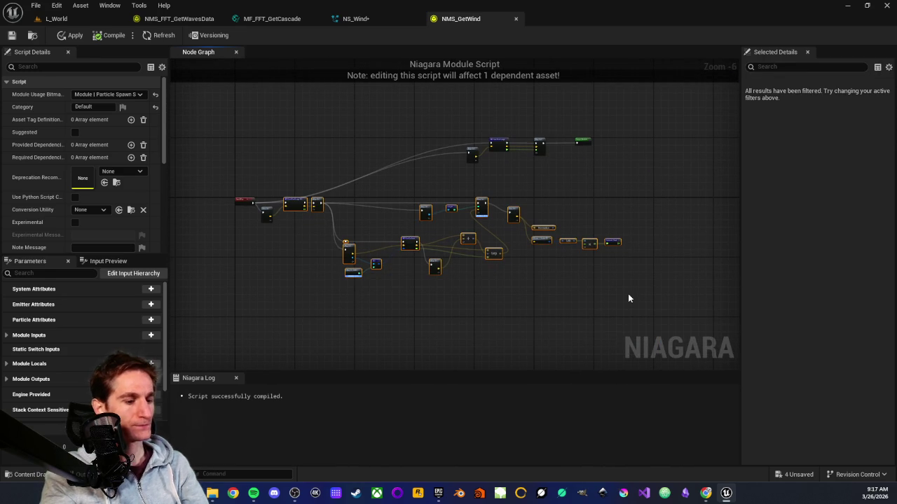
Step: Delete the middle node cluster and line the remaining nodes up with InputMap
{"action": "key", "text": "Delete"}
{"action": "key", "text": "ctrl+z"}
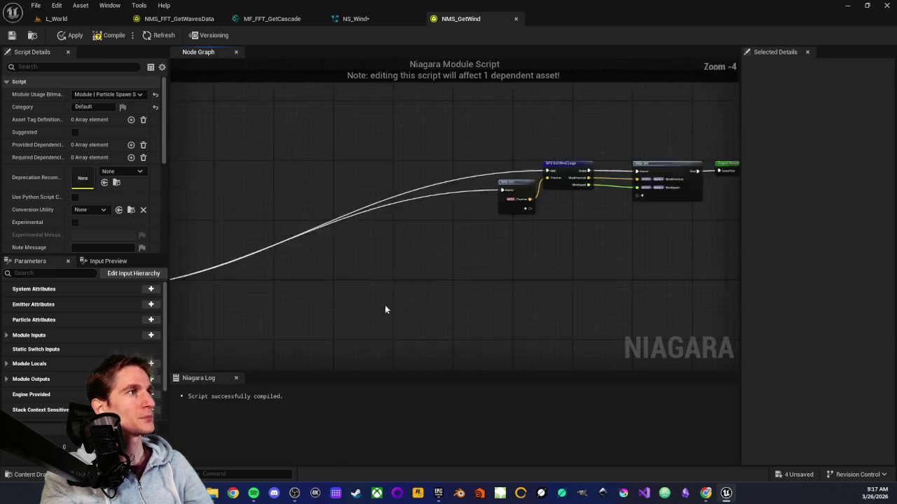
{"action": "scroll", "coordinate": [642, 285], "scroll_direction": "down", "scroll_amount": 2}
{"action": "mouse_move", "coordinate": [571, 201]}
{"action": "left_mouse_down"}
{"action": "mouse_move", "coordinate": [501, 260]}
{"action": "mouse_move", "coordinate": [410, 254]}
{"action": "mouse_move", "coordinate": [428, 237]}
{"action": "left_mouse_up"}
{"action": "scroll", "coordinate": [410, 254], "scroll_direction": "up", "scroll_amount": 5}
{"action": "left_click", "coordinate": [344, 186]}
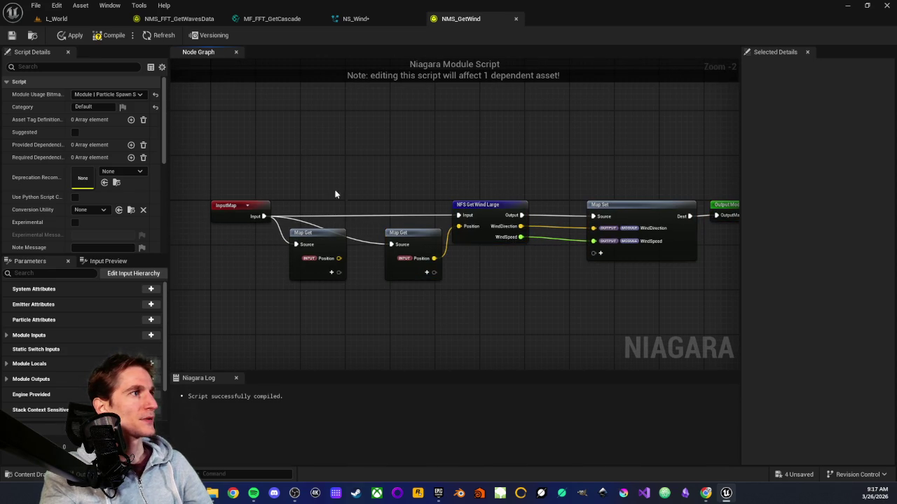
{"action": "scroll", "coordinate": [317, 254], "scroll_direction": "up", "scroll_amount": 1}
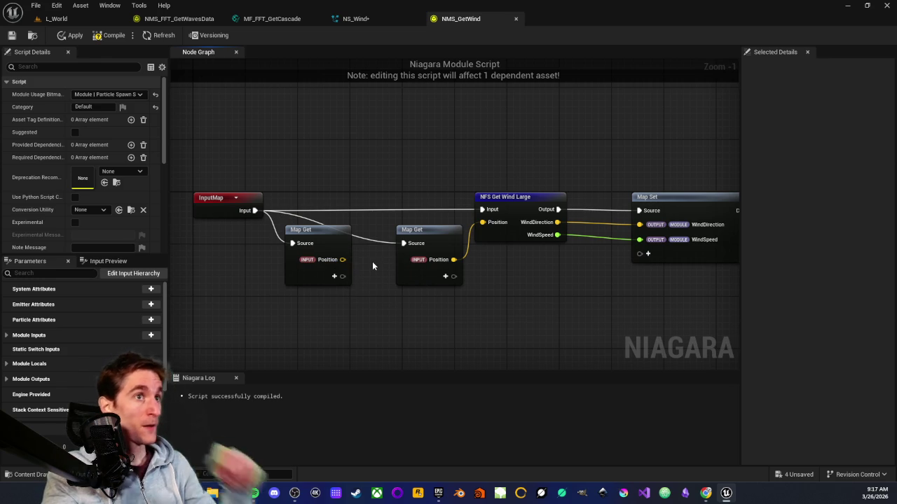
Step: Delete the leftover second Map Get node and the NFS Get Wind Large node
{"action": "left_click", "coordinate": [406, 230]}
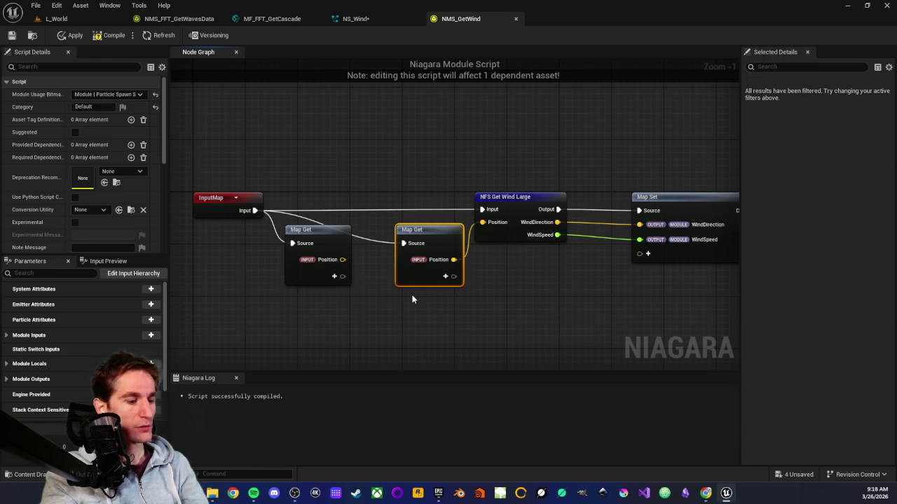
{"action": "key", "text": "Delete"}
{"action": "left_click_drag", "start_coordinate": [501, 153], "coordinate": [545, 293]}
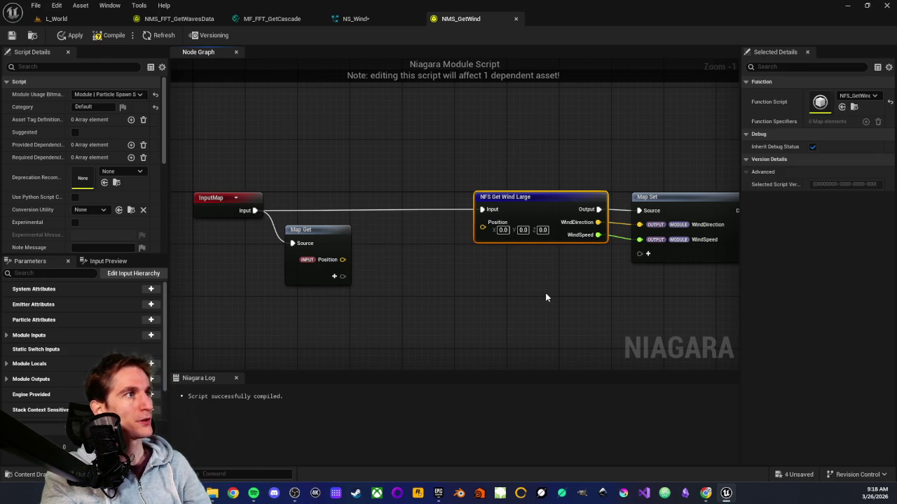
{"action": "key", "text": "Delete"}
Step: Wire InputMap's Input to Map Set's Source and shift Map Set and Output Module right
{"action": "left_click_drag", "start_coordinate": [670, 198], "coordinate": [445, 197]}
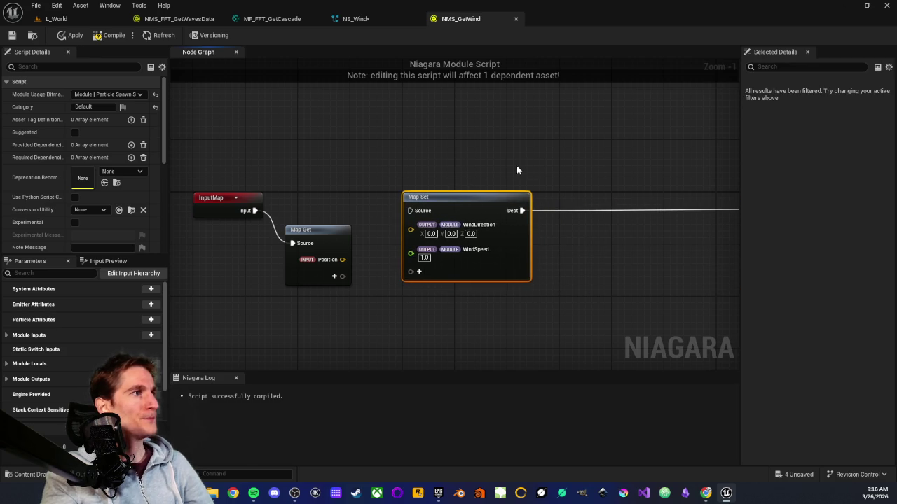
{"action": "scroll", "coordinate": [507, 171], "scroll_direction": "down", "scroll_amount": 2}
{"action": "left_click_drag", "start_coordinate": [603, 193], "coordinate": [443, 194]}
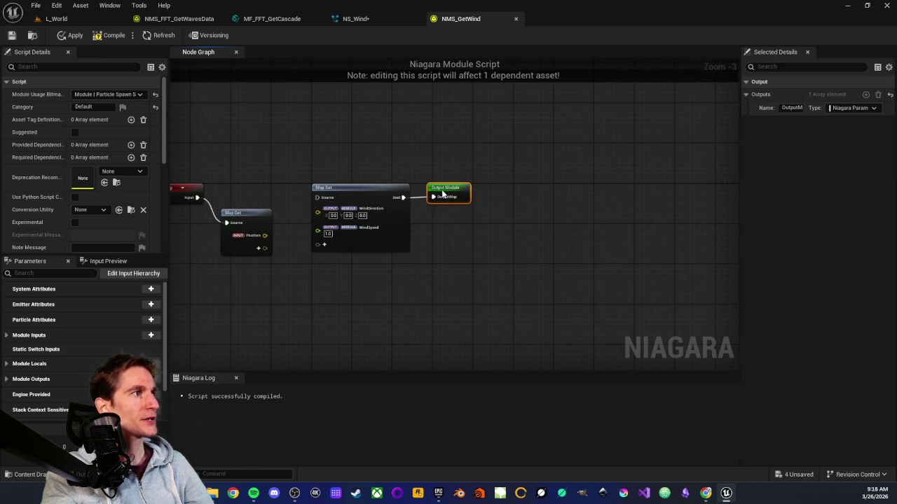
{"action": "left_click", "coordinate": [415, 172]}
{"action": "key", "text": "Home"}
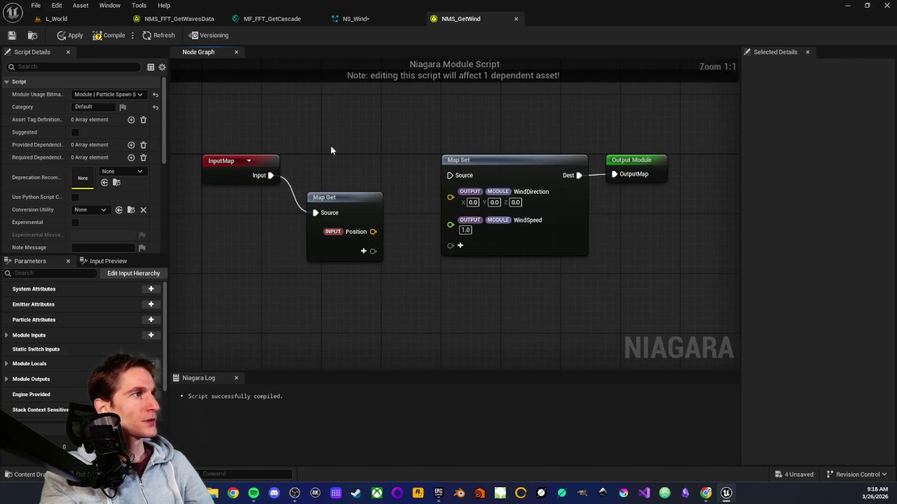
{"action": "left_click_drag", "start_coordinate": [273, 176], "coordinate": [451, 175]}
{"action": "scroll", "coordinate": [463, 139], "scroll_direction": "down", "scroll_amount": 2}
{"action": "left_click_drag", "start_coordinate": [479, 131], "coordinate": [592, 180]}
{"action": "left_click_drag", "start_coordinate": [454, 192], "coordinate": [626, 193]}
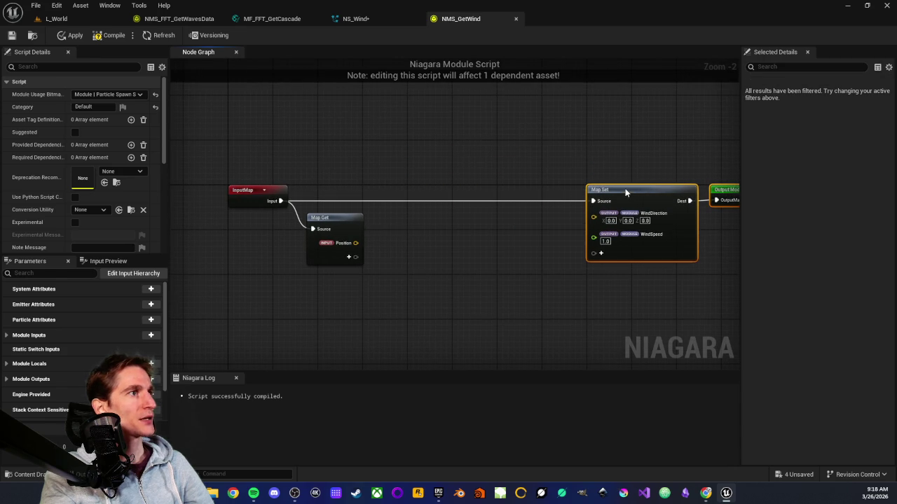
Step: Pan around the graph toward the InputMap and Map Get nodes
{"action": "left_click", "coordinate": [530, 238]}
{"action": "key", "text": "Home"}
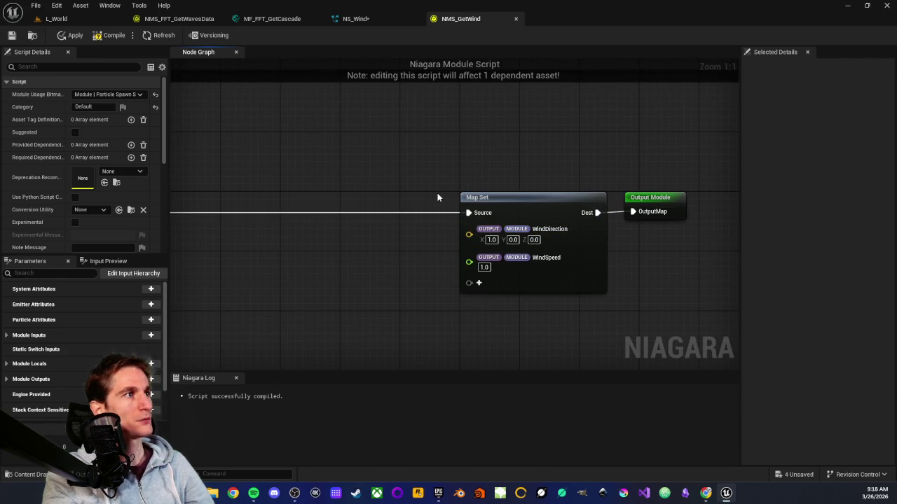
{"action": "left_click_drag", "start_coordinate": [410, 260], "coordinate": [486, 227]}
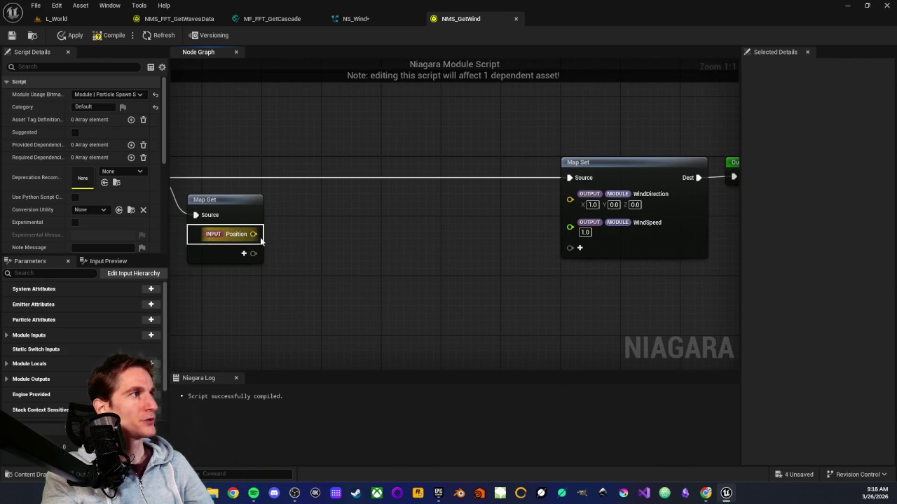
{"action": "mouse_move", "coordinate": [355, 245]}
{"action": "left_mouse_down"}
{"action": "mouse_move", "coordinate": [446, 236]}
{"action": "mouse_move", "coordinate": [412, 254]}
{"action": "mouse_move", "coordinate": [367, 255]}
{"action": "left_mouse_up"}
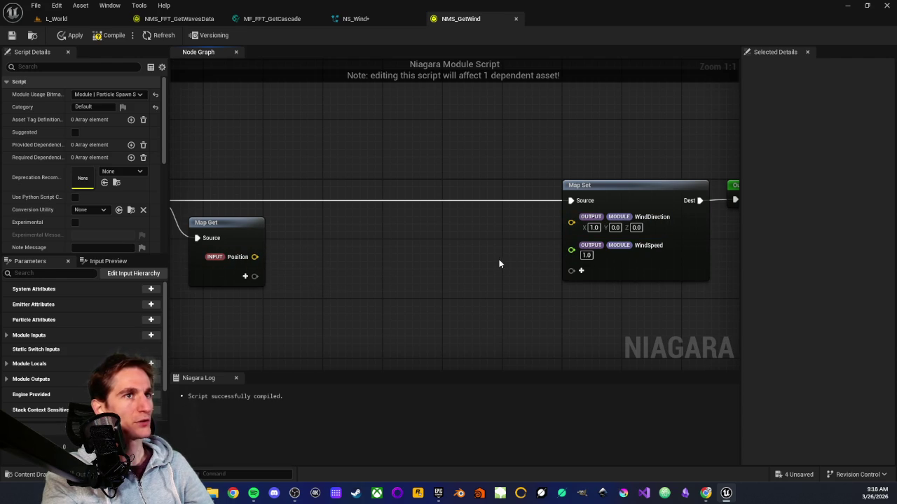
{"action": "left_click_drag", "start_coordinate": [453, 264], "coordinate": [479, 264]}
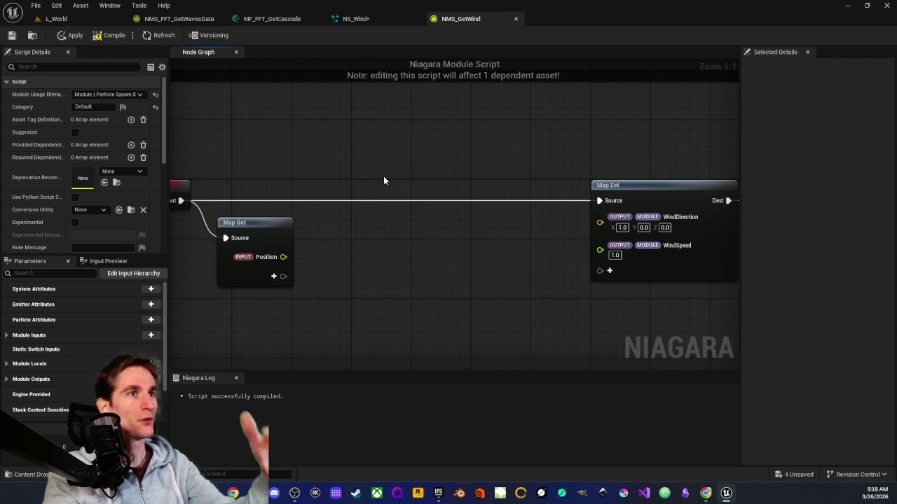
{"action": "left_click", "coordinate": [247, 223]}
{"action": "left_click", "coordinate": [384, 256]}
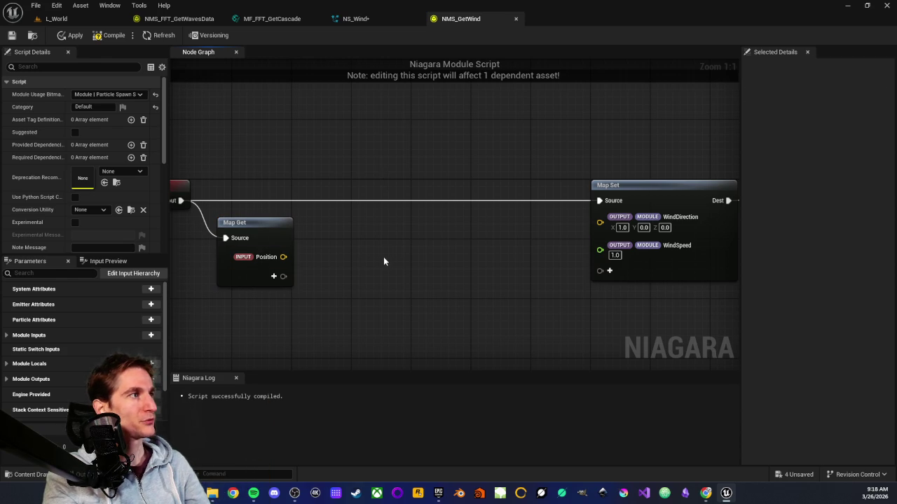
{"action": "left_click_drag", "start_coordinate": [482, 241], "coordinate": [371, 263]}
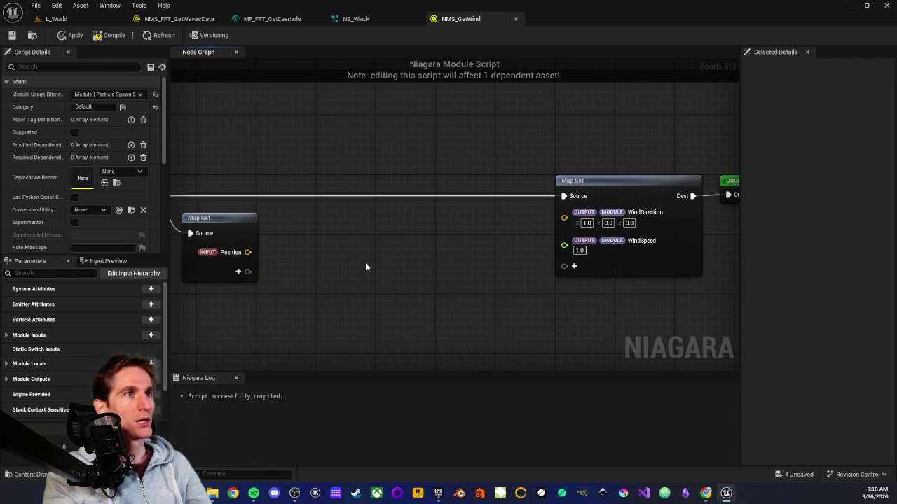
Step: Drag a new wire from InputMap's Input and search for 'map get'
{"action": "mouse_move", "coordinate": [350, 247]}
{"action": "left_mouse_down"}
{"action": "mouse_move", "coordinate": [388, 241]}
{"action": "mouse_move", "coordinate": [418, 219]}
{"action": "left_mouse_up"}
{"action": "left_click_drag", "start_coordinate": [252, 188], "coordinate": [335, 150]}
{"action": "left_click_drag", "start_coordinate": [282, 127], "coordinate": [326, 260]}
{"action": "type", "text": "map get"}
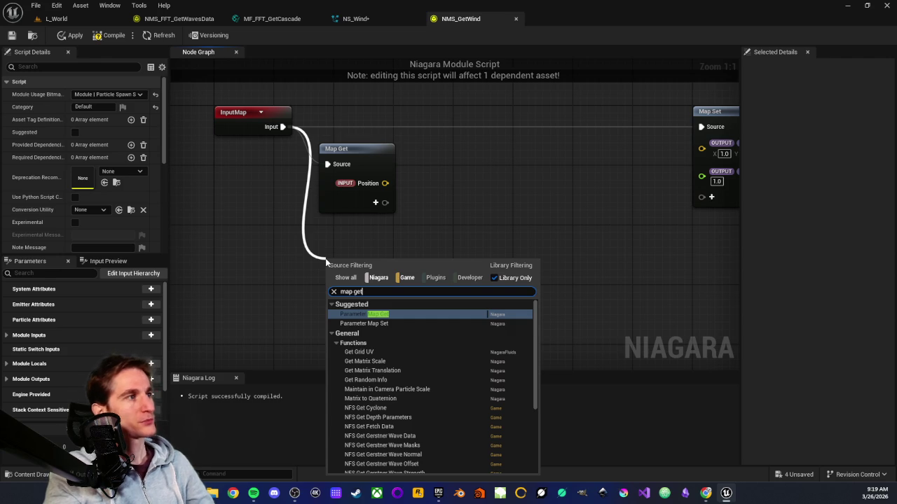
Step: Add a Parameter Map Get node fed by InputMap and begin adding a variable to it
{"action": "key", "text": "Return"}
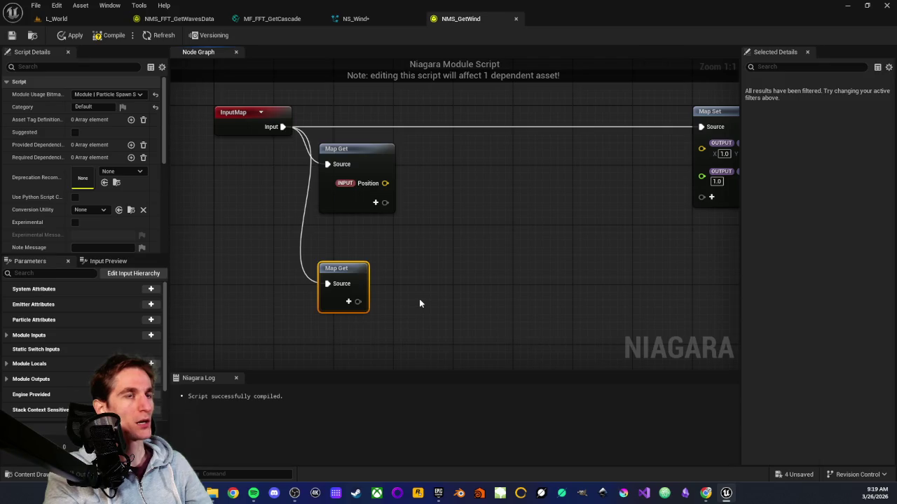
{"action": "scroll", "coordinate": [420, 287], "scroll_direction": "down", "scroll_amount": 2}
{"action": "scroll", "coordinate": [428, 249], "scroll_direction": "up", "scroll_amount": 1}
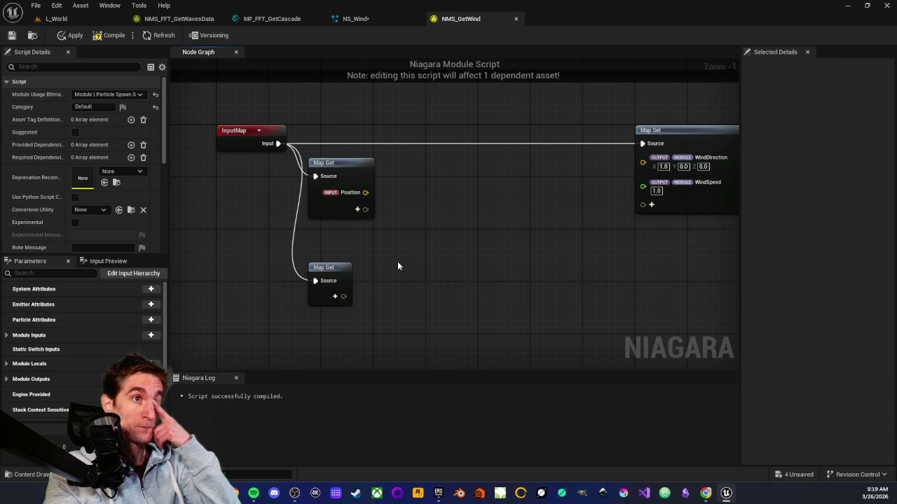
{"action": "scroll", "coordinate": [386, 283], "scroll_direction": "up", "scroll_amount": 1}
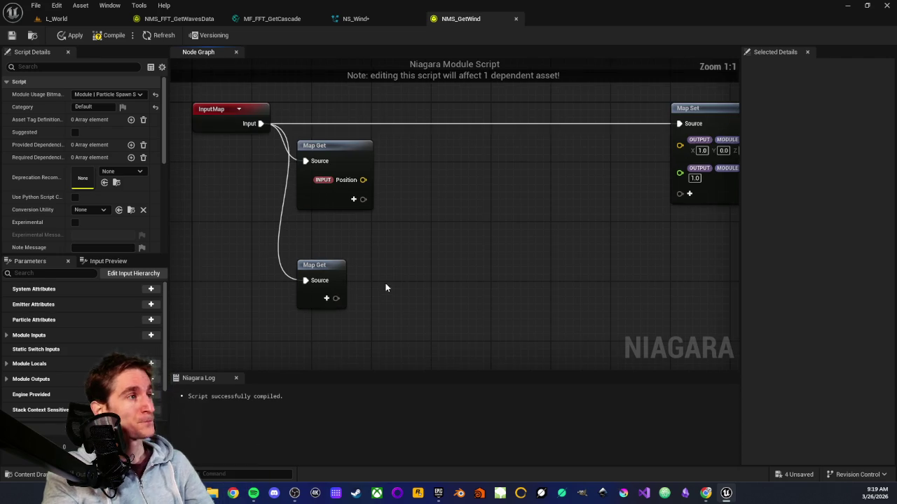
{"action": "left_click", "coordinate": [327, 298]}
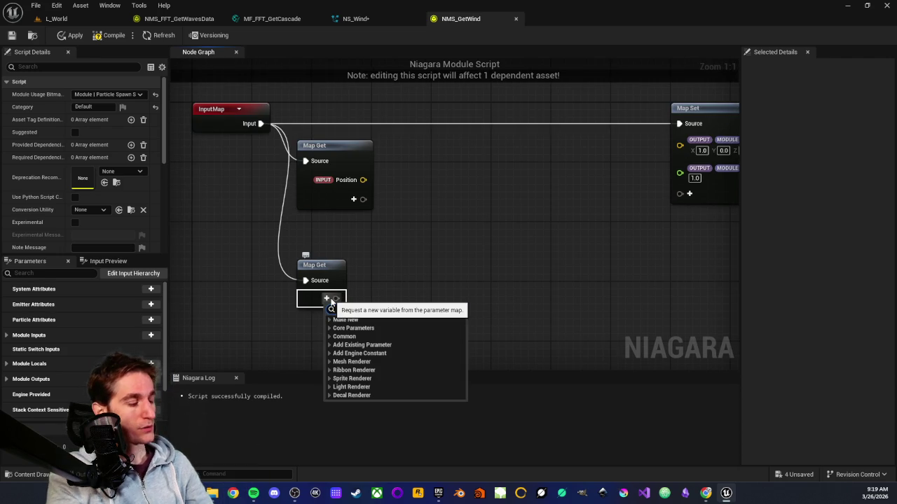
Step: Add the Engine Time parameter as an output of the lower Map Get node
{"action": "type", "text": "time"}
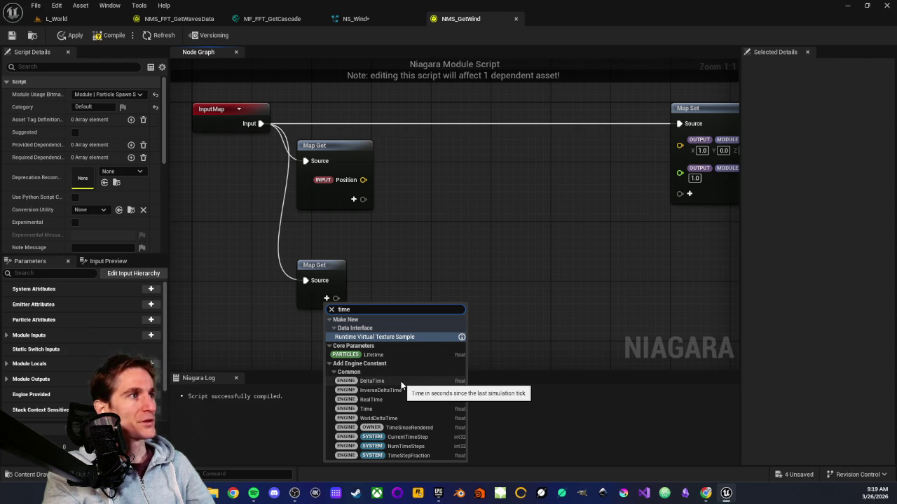
{"action": "left_click", "coordinate": [380, 407]}
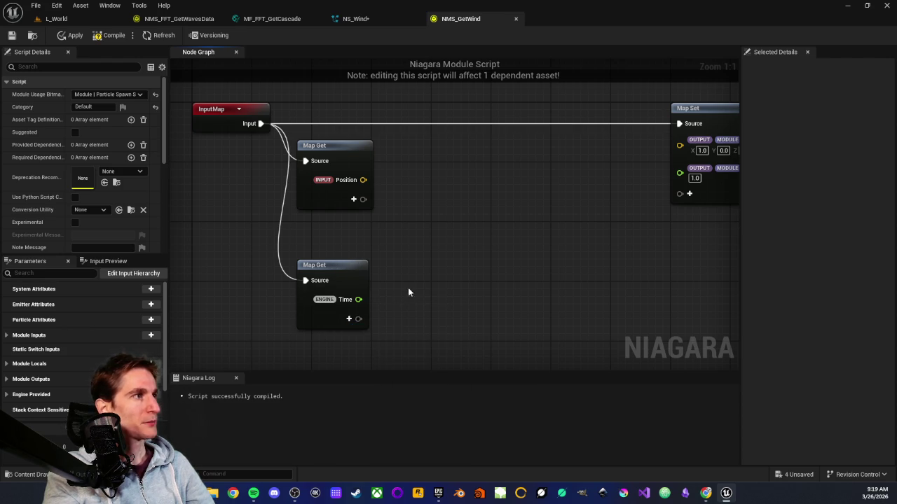
{"action": "left_click_drag", "start_coordinate": [418, 282], "coordinate": [379, 251]}
{"action": "scroll", "coordinate": [381, 246], "scroll_direction": "down", "scroll_amount": 1}
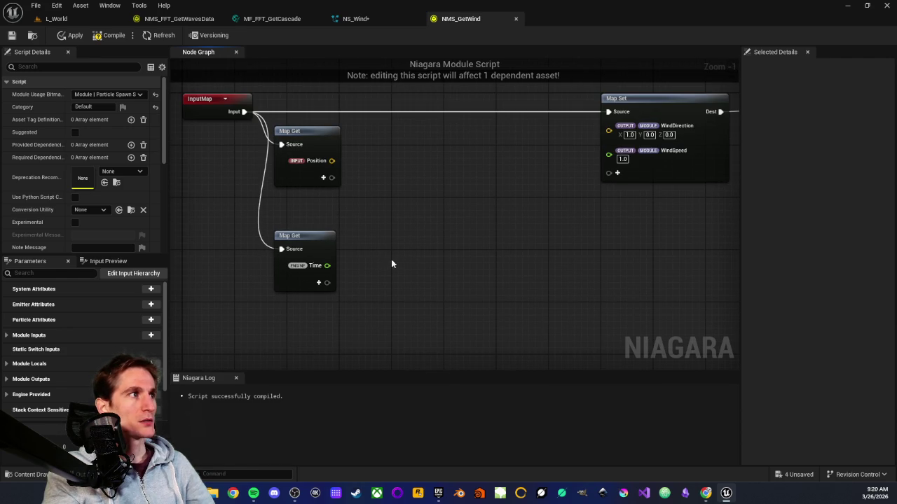
{"action": "left_click_drag", "start_coordinate": [438, 291], "coordinate": [410, 272]}
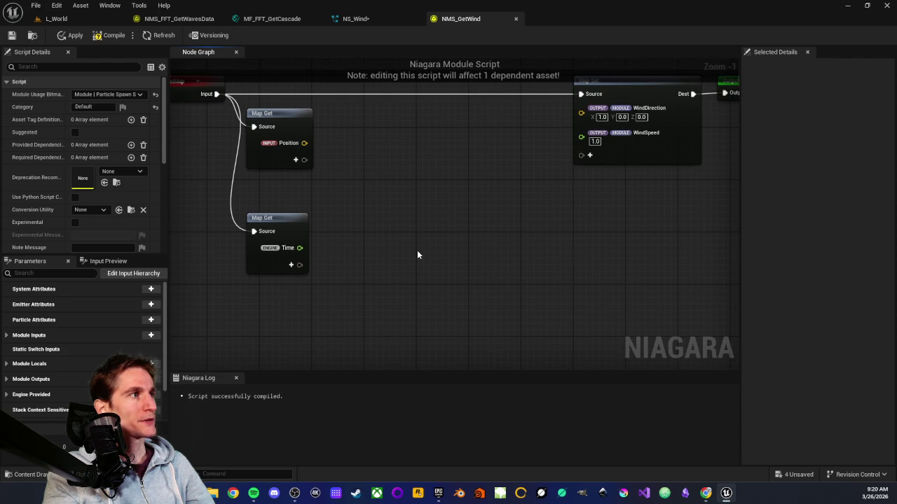
Step: Add a Sine (Radians) node and pull a wire from its output to search for Multiply
{"action": "right_click", "coordinate": [436, 273]}
{"action": "type", "text": "s"}
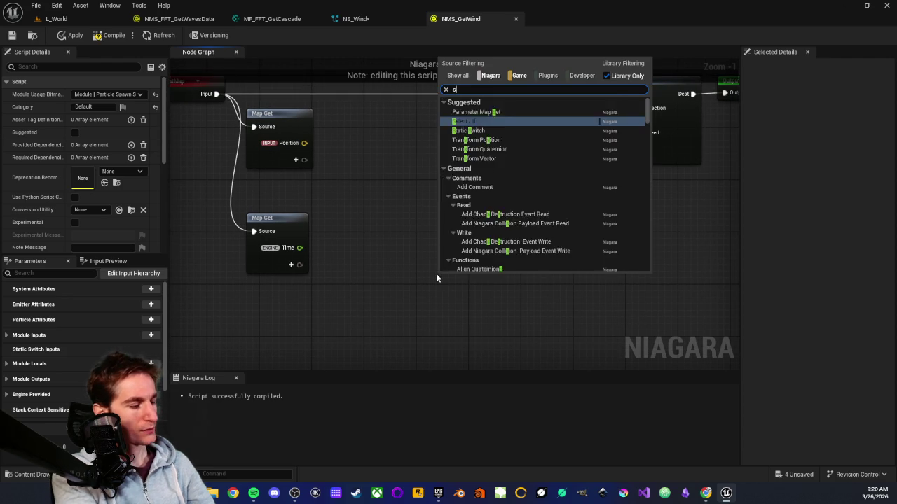
{"action": "type", "text": "in"}
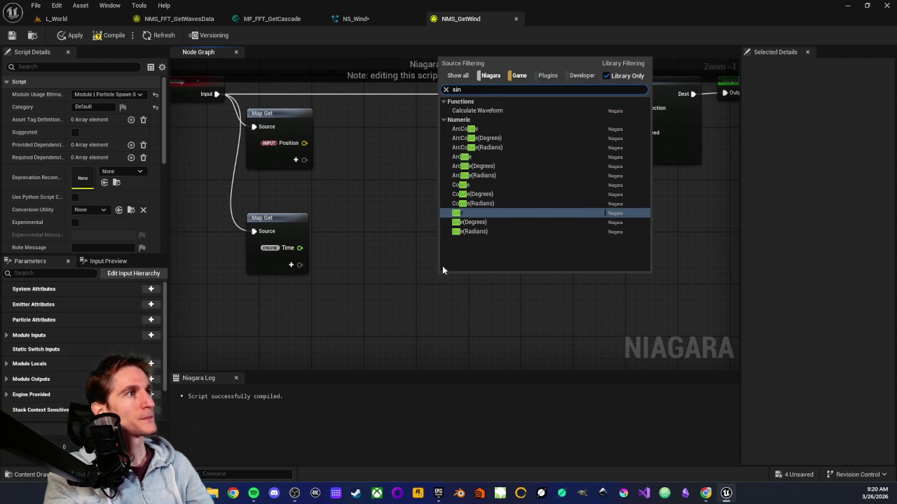
{"action": "left_click", "coordinate": [477, 232]}
{"action": "mouse_move", "coordinate": [476, 285]}
{"action": "left_mouse_down"}
{"action": "mouse_move", "coordinate": [468, 232]}
{"action": "mouse_move", "coordinate": [507, 250]}
{"action": "left_mouse_up"}
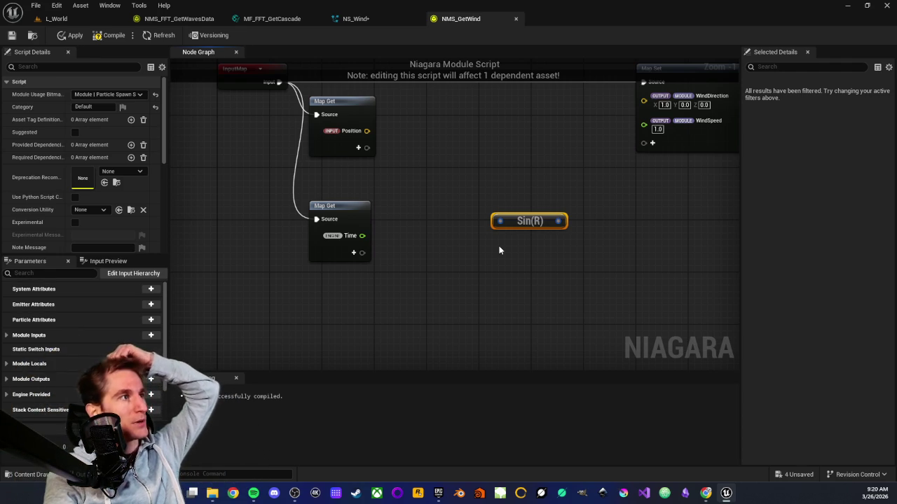
{"action": "left_click_drag", "start_coordinate": [519, 192], "coordinate": [497, 219]}
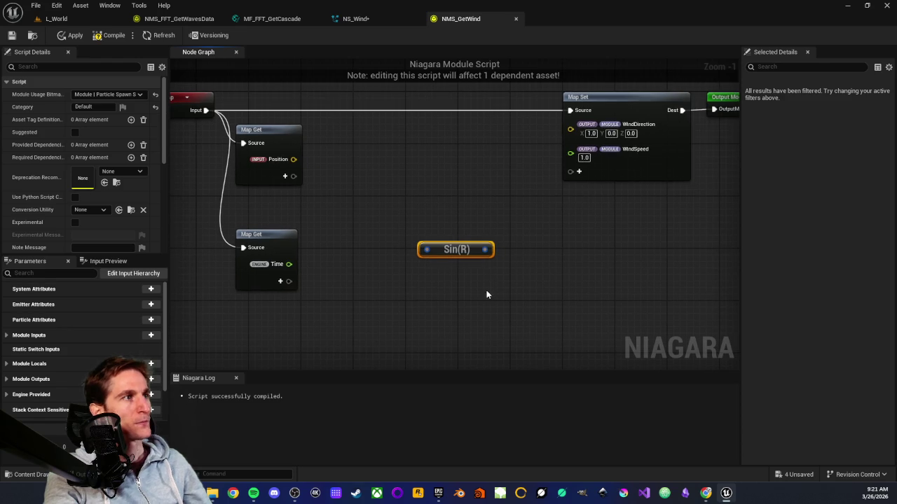
{"action": "left_click_drag", "start_coordinate": [485, 251], "coordinate": [526, 251]}
Step: Place a Multiply node after Sin(R) and add a Make Static float node into its B input
{"action": "type", "text": "multiply"}
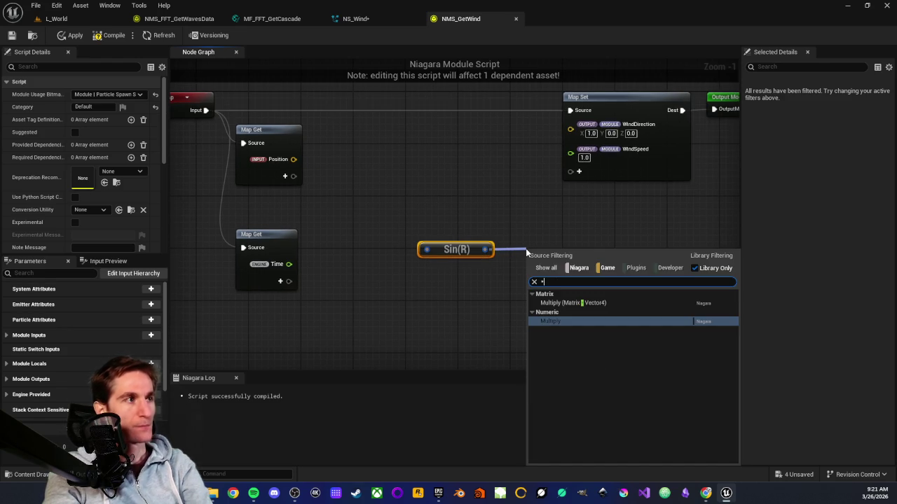
{"action": "key", "text": "Return"}
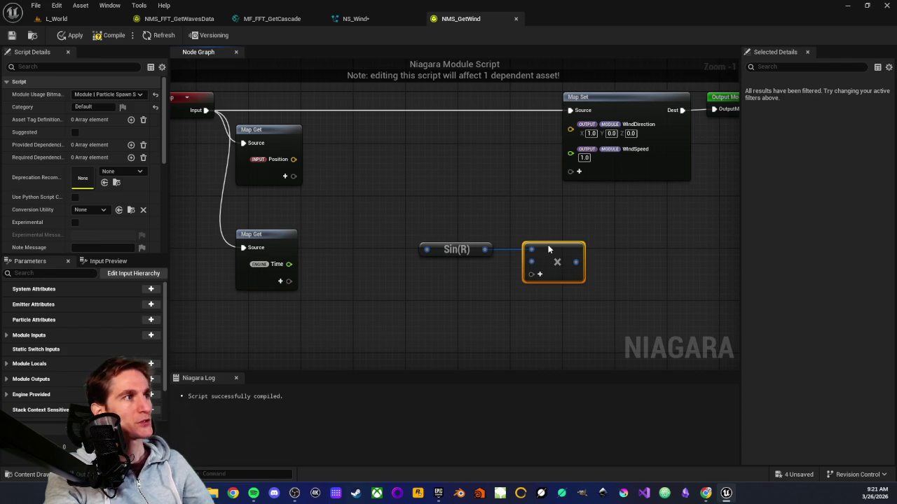
{"action": "left_click_drag", "start_coordinate": [531, 267], "coordinate": [491, 291]}
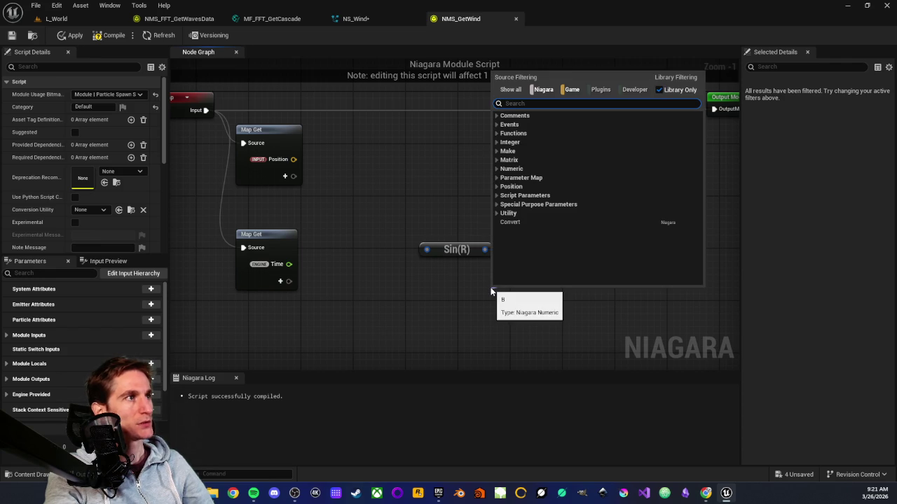
{"action": "type", "text": "lite"}
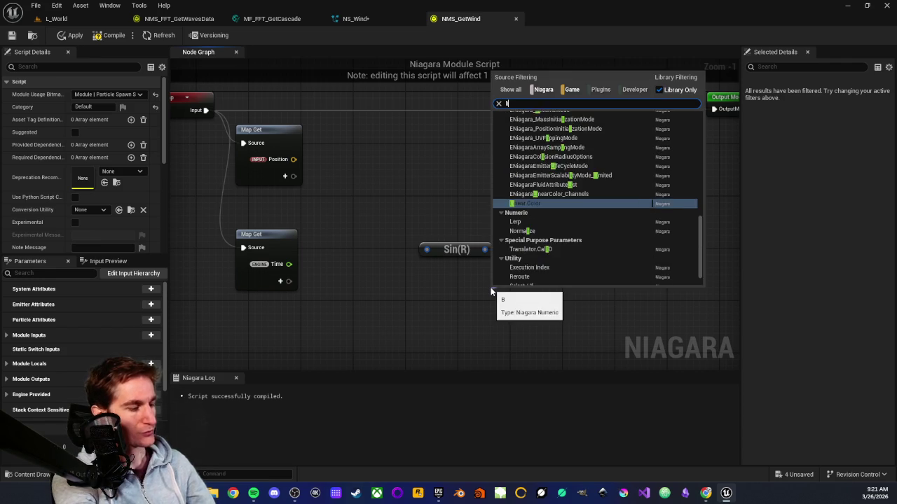
{"action": "key", "text": "BackSpace"}
{"action": "key", "text": "BackSpace"}
{"action": "key", "text": "BackSpace"}
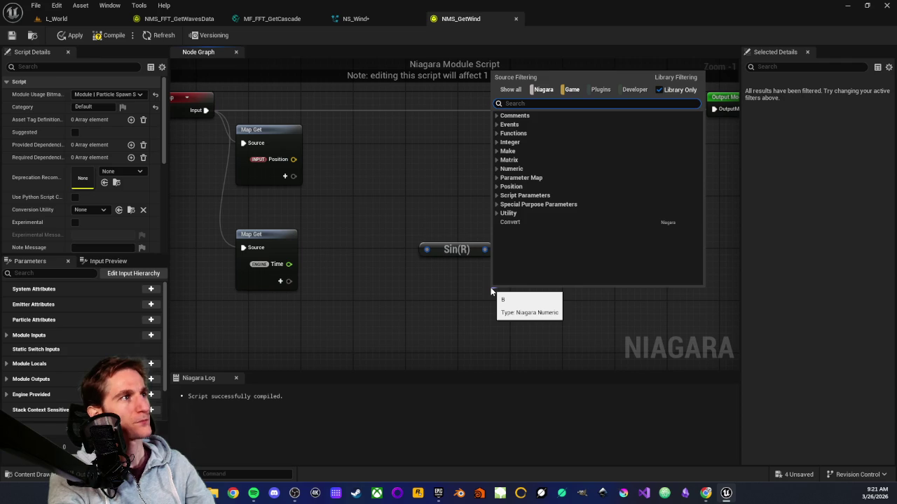
{"action": "type", "text": "float"}
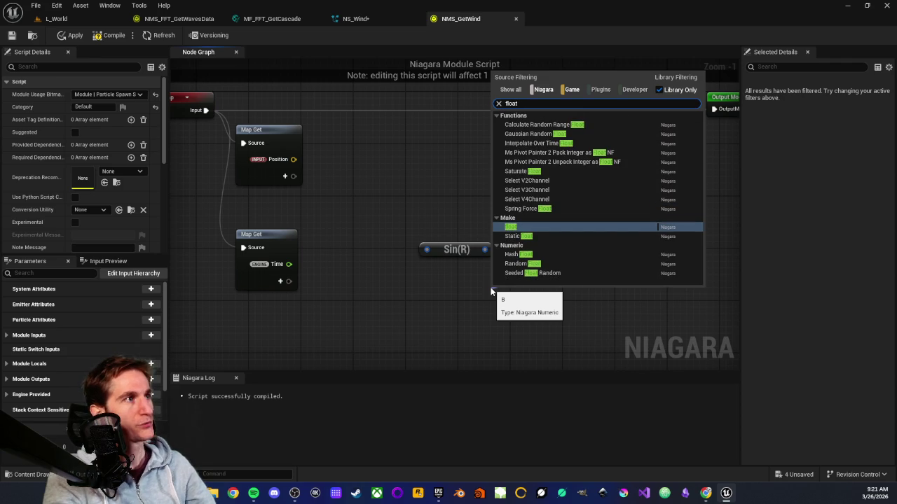
{"action": "key", "text": "Down"}
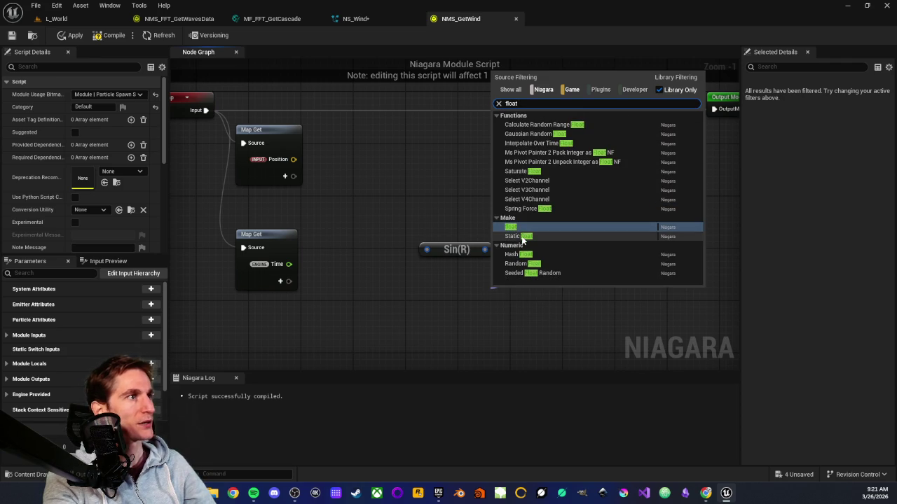
{"action": "key", "text": "Return"}
Step: Position the constant below the Multiply and set its value to 27.7
{"action": "left_click_drag", "start_coordinate": [518, 287], "coordinate": [446, 307]}
{"action": "left_click", "coordinate": [454, 319]}
{"action": "type", "text": "27.7"}
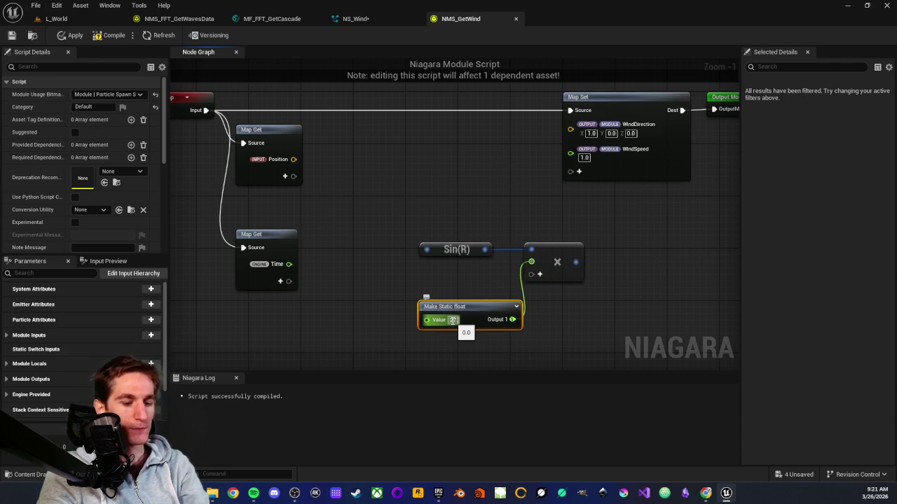
{"action": "key", "text": "Return"}
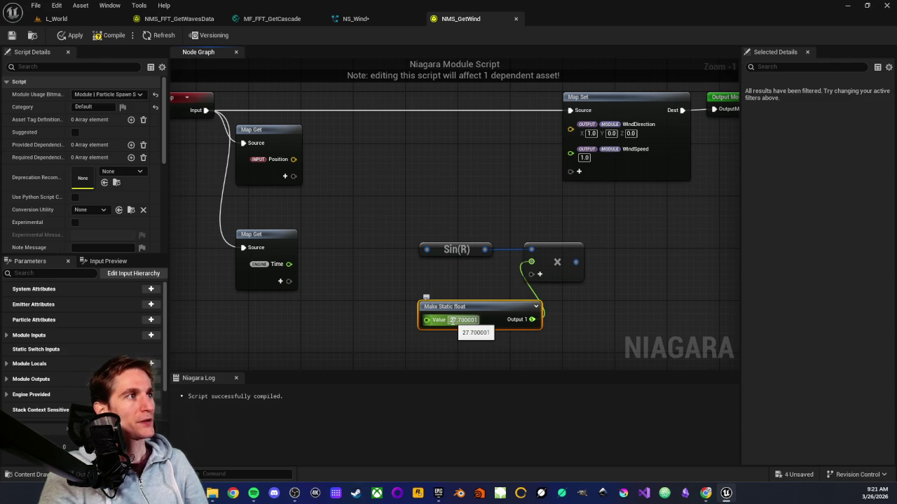
Step: Move Sin(R), the Multiply and the 27.7 constant further right
{"action": "left_click_drag", "start_coordinate": [507, 307], "coordinate": [554, 301]}
{"action": "left_click_drag", "start_coordinate": [444, 254], "coordinate": [462, 249]}
{"action": "left_click", "coordinate": [463, 218]}
{"action": "left_click_drag", "start_coordinate": [394, 241], "coordinate": [554, 283]}
{"action": "left_click_drag", "start_coordinate": [554, 249], "coordinate": [630, 255]}
{"action": "left_click", "coordinate": [528, 225]}
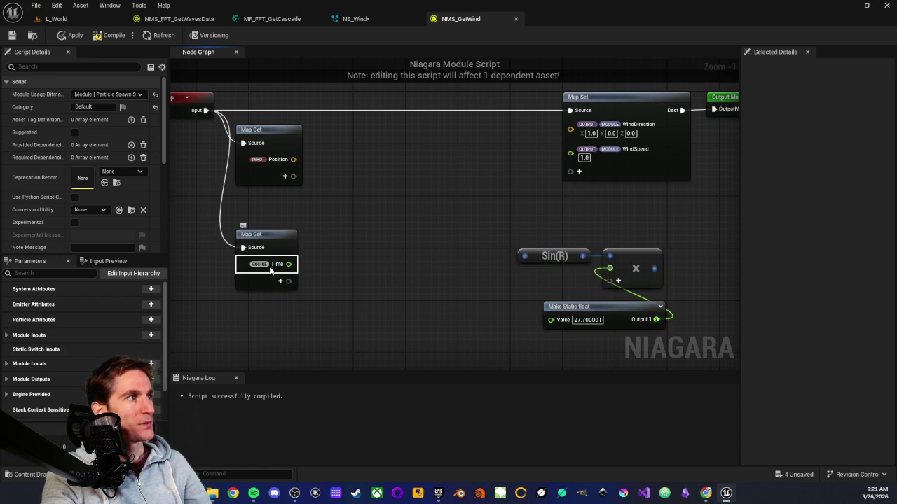
{"action": "mouse_move", "coordinate": [288, 264]}
{"action": "left_mouse_down"}
{"action": "mouse_move", "coordinate": [395, 244]}
{"action": "mouse_move", "coordinate": [395, 265]}
{"action": "left_mouse_up"}
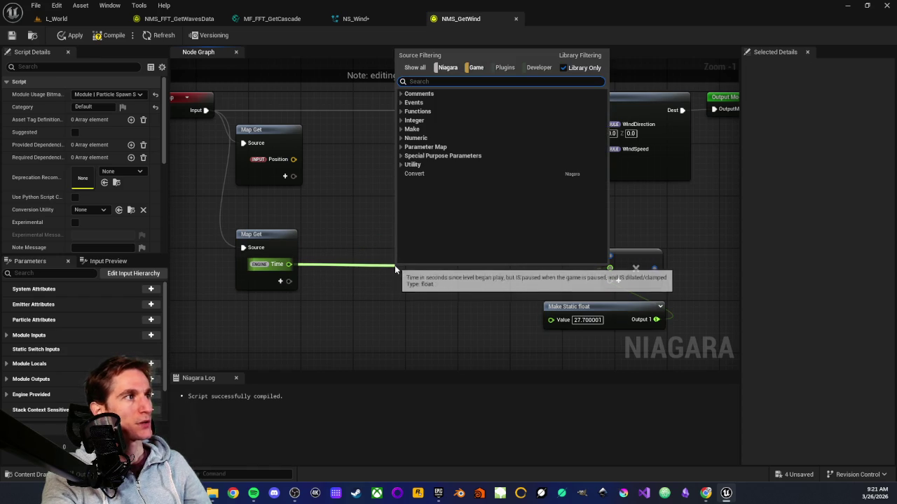
Step: Replace a mistaken Divide node with a Modulo (%) node fed by the Time output
{"action": "type", "text": "/"}
{"action": "key", "text": "Return"}
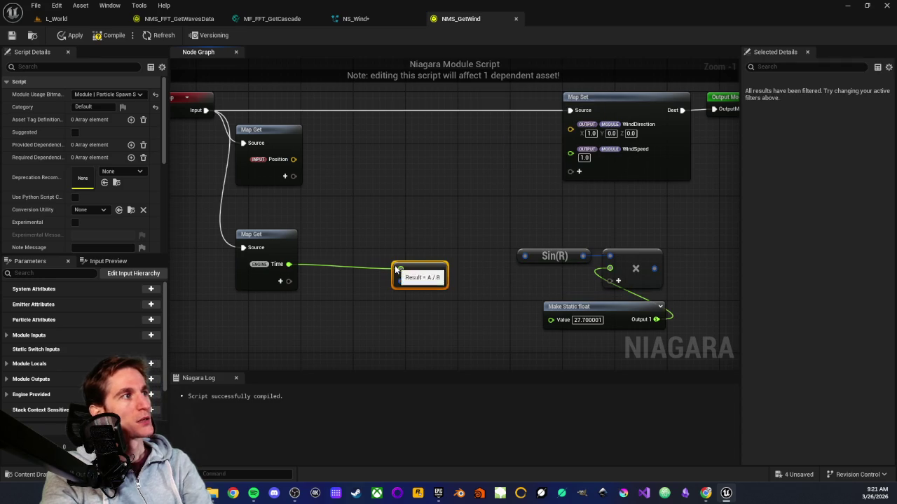
{"action": "left_click_drag", "start_coordinate": [411, 256], "coordinate": [415, 262]}
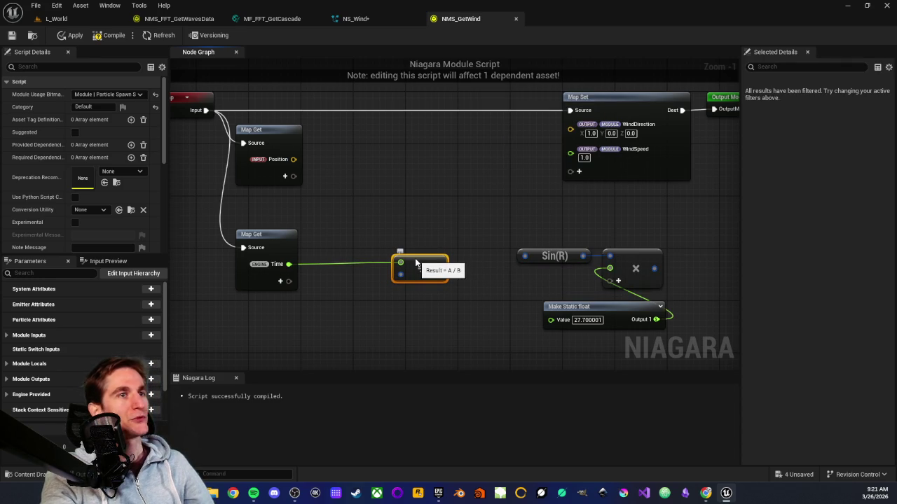
{"action": "mouse_move", "coordinate": [393, 231]}
{"action": "left_mouse_down"}
{"action": "mouse_move", "coordinate": [426, 317]}
{"action": "mouse_move", "coordinate": [431, 305]}
{"action": "left_mouse_up"}
{"action": "key", "text": "Delete"}
{"action": "left_click_drag", "start_coordinate": [288, 264], "coordinate": [382, 264]}
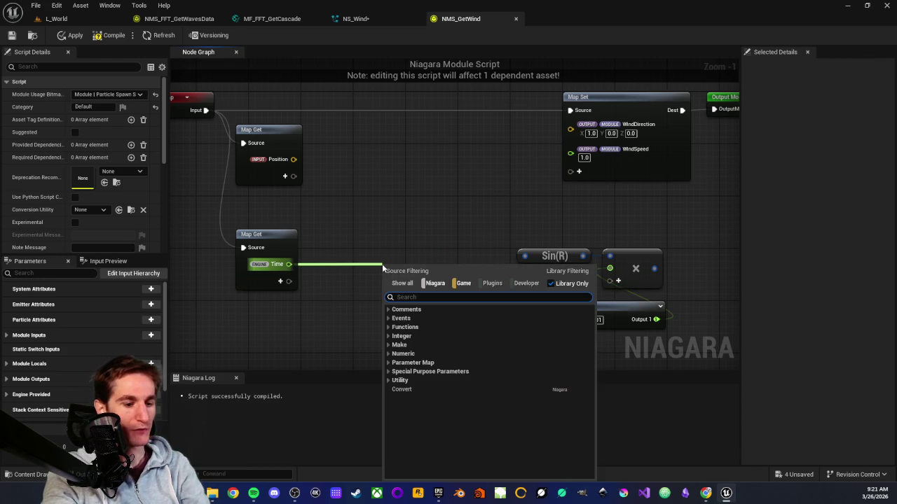
{"action": "type", "text": "%"}
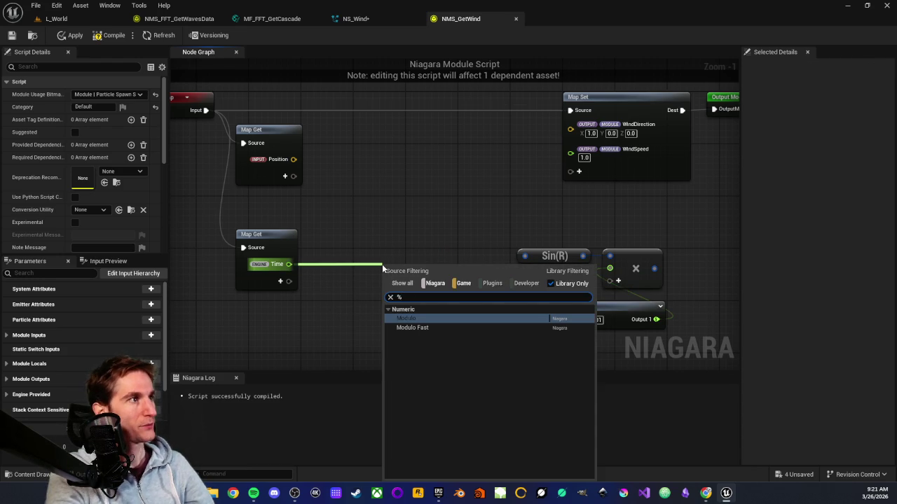
{"action": "key", "text": "Return"}
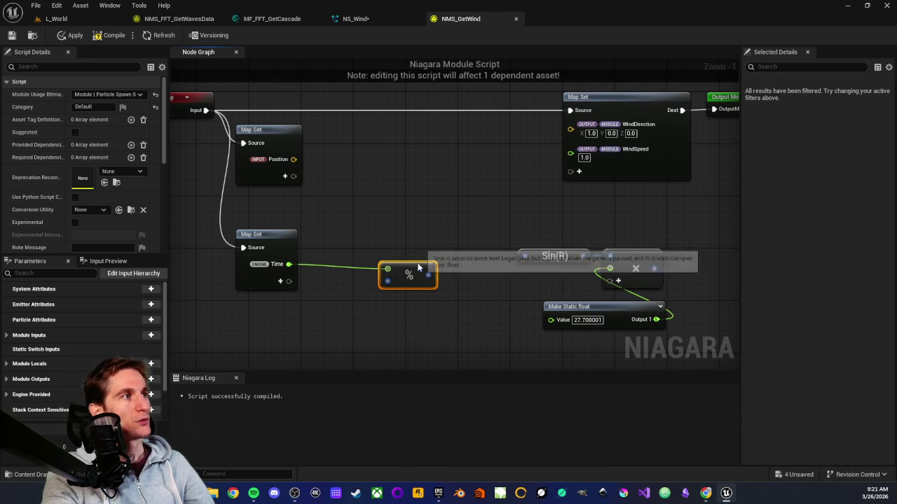
{"action": "left_click_drag", "start_coordinate": [410, 273], "coordinate": [445, 266]}
Step: Copy the 27.7 constant and wire the duplicate into the Modulo node's second input
{"action": "left_click", "coordinate": [571, 313]}
{"action": "key", "text": "ctrl+c"}
{"action": "key", "text": "ctrl+v"}
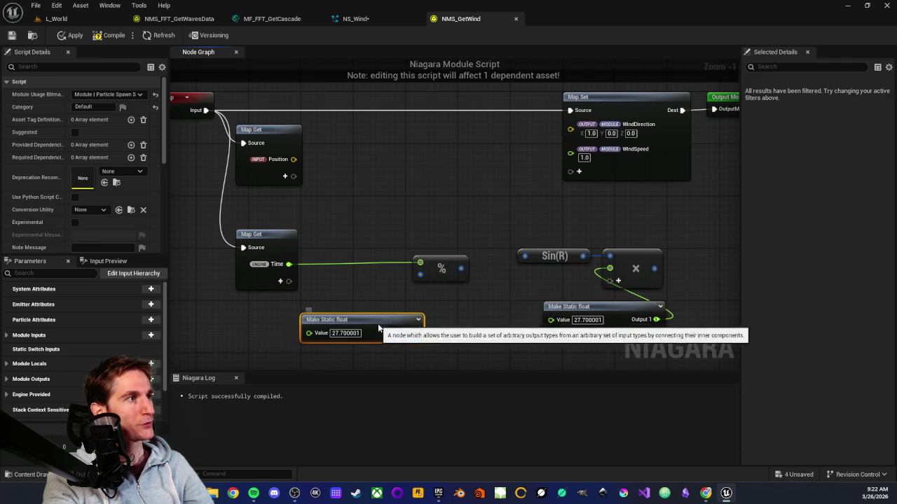
{"action": "left_click_drag", "start_coordinate": [414, 333], "coordinate": [420, 274]}
{"action": "left_click_drag", "start_coordinate": [374, 319], "coordinate": [344, 313]}
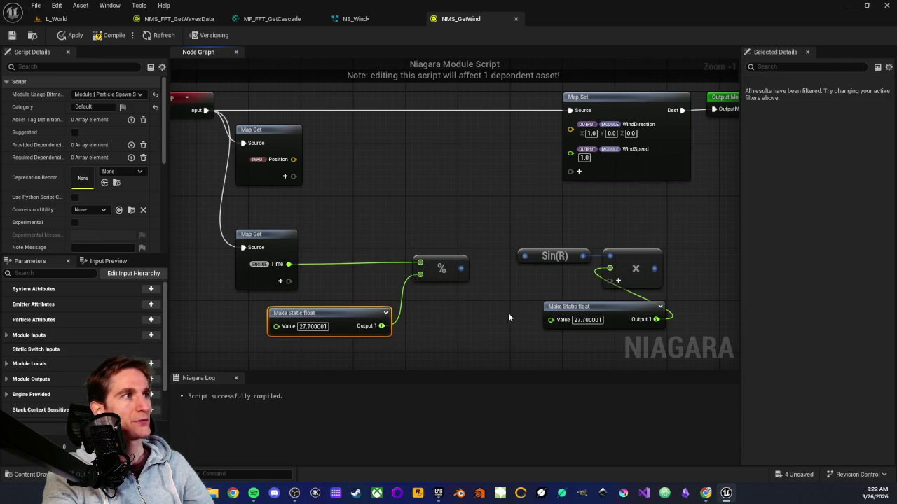
{"action": "scroll", "coordinate": [489, 312], "scroll_direction": "down", "scroll_amount": 1}
{"action": "scroll", "coordinate": [477, 314], "scroll_direction": "up", "scroll_amount": 1}
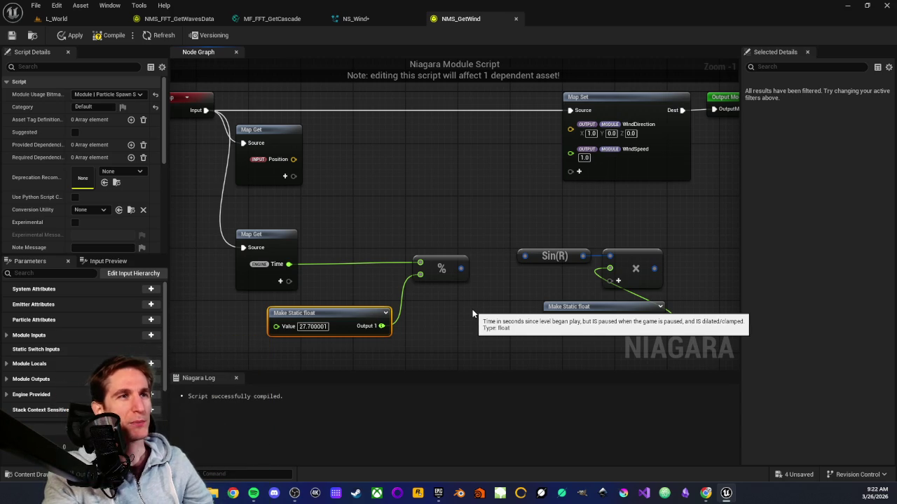
Step: Shift the Sin(R) group further right, leaving the copied constant at 27.700001
{"action": "left_click_drag", "start_coordinate": [463, 212], "coordinate": [560, 297]}
{"action": "scroll", "coordinate": [447, 238], "scroll_direction": "down", "scroll_amount": 1}
{"action": "left_click_drag", "start_coordinate": [458, 223], "coordinate": [610, 226]}
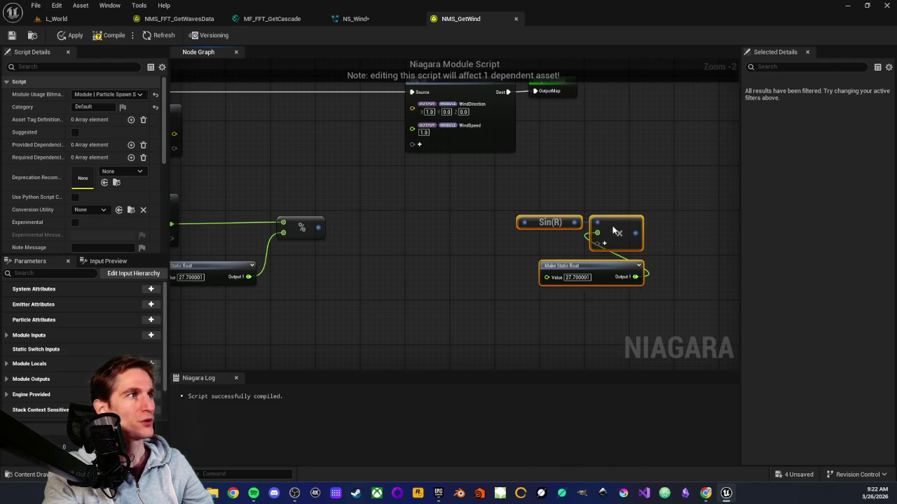
{"action": "left_click", "coordinate": [427, 235]}
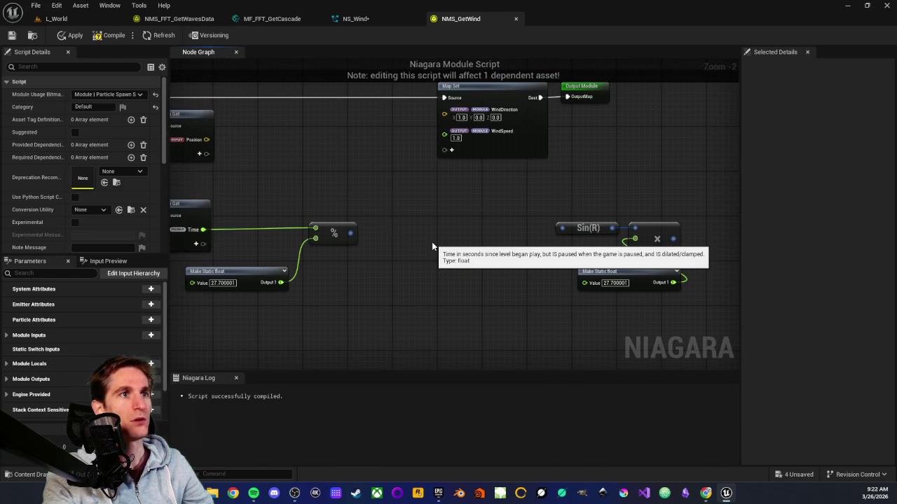
{"action": "scroll", "coordinate": [455, 308], "scroll_direction": "up", "scroll_amount": 3}
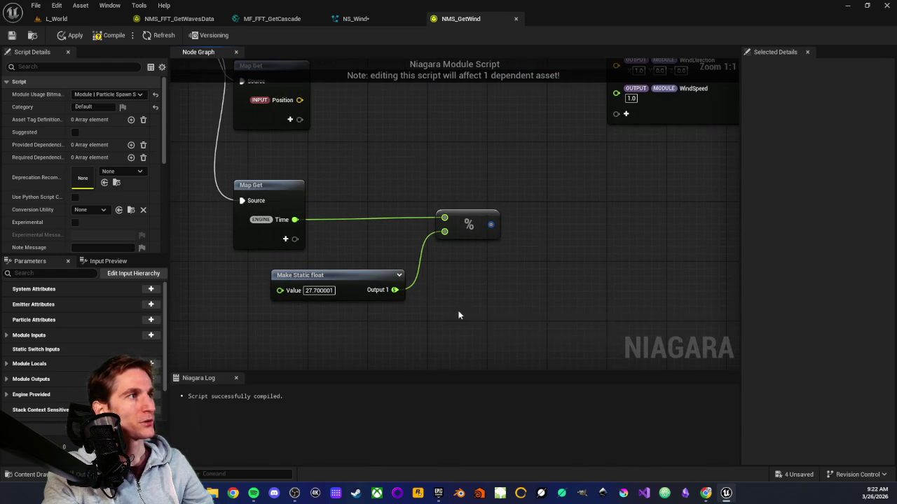
{"action": "left_click", "coordinate": [312, 291]}
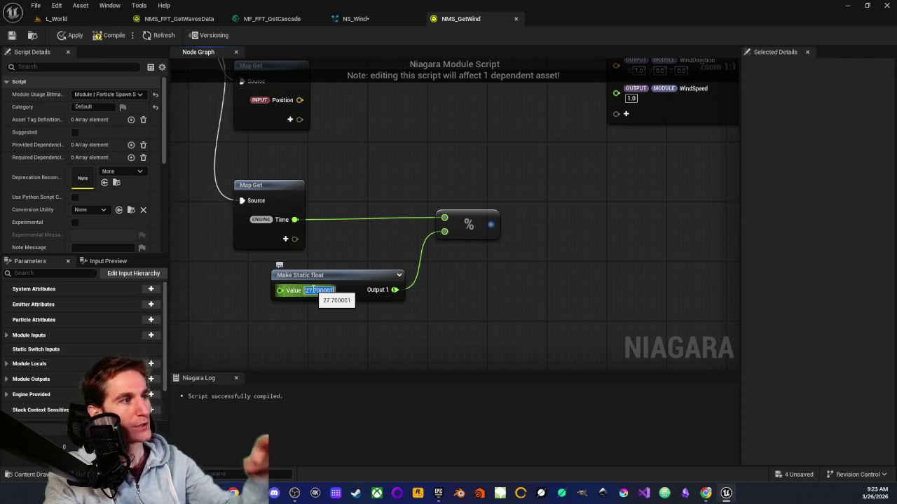
{"action": "left_click", "coordinate": [550, 333]}
Step: Delete the Multiply node after Sin(R) and search for a float Lerp node
{"action": "left_click_drag", "start_coordinate": [672, 293], "coordinate": [417, 293]}
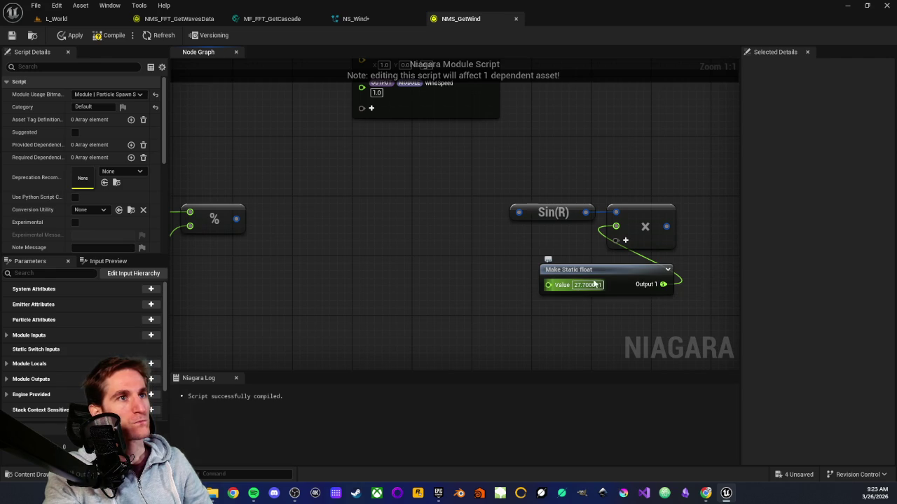
{"action": "left_click_drag", "start_coordinate": [646, 247], "coordinate": [552, 269]}
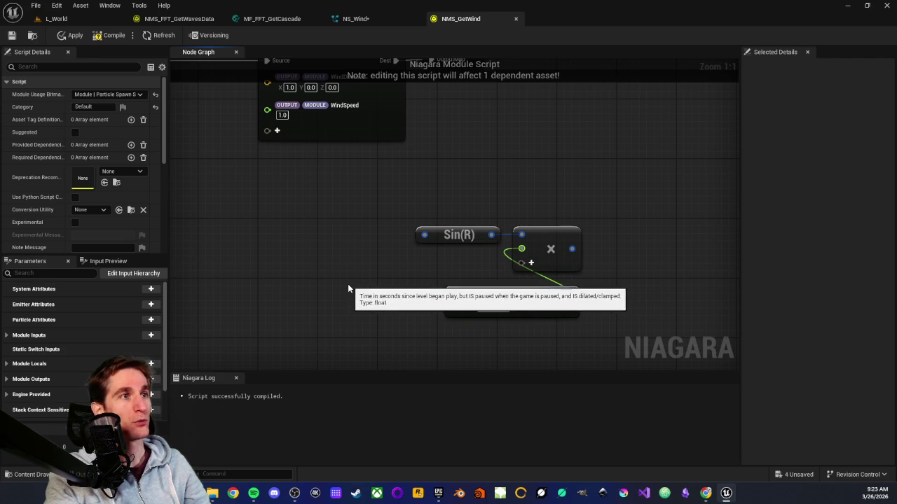
{"action": "left_click_drag", "start_coordinate": [349, 284], "coordinate": [382, 275]}
{"action": "scroll", "coordinate": [392, 277], "scroll_direction": "down", "scroll_amount": 1}
{"action": "scroll", "coordinate": [455, 303], "scroll_direction": "up", "scroll_amount": 1}
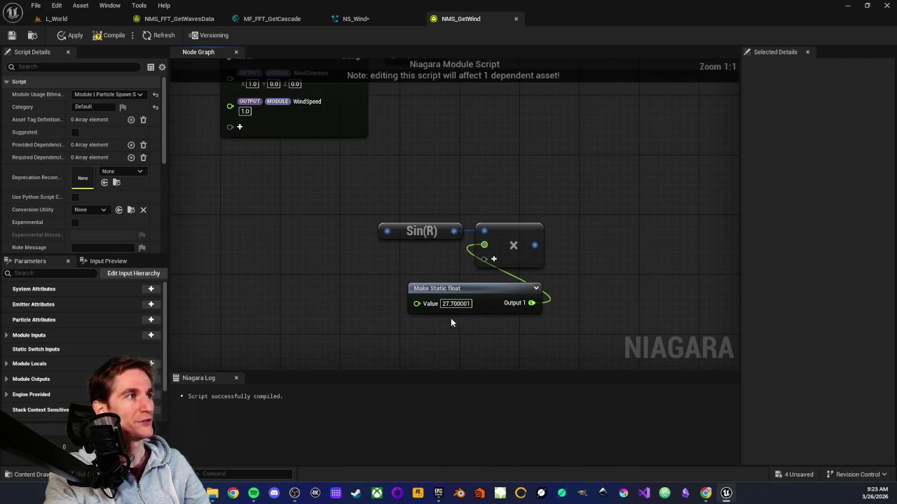
{"action": "left_click_drag", "start_coordinate": [451, 267], "coordinate": [419, 266]}
{"action": "left_click", "coordinate": [480, 235]}
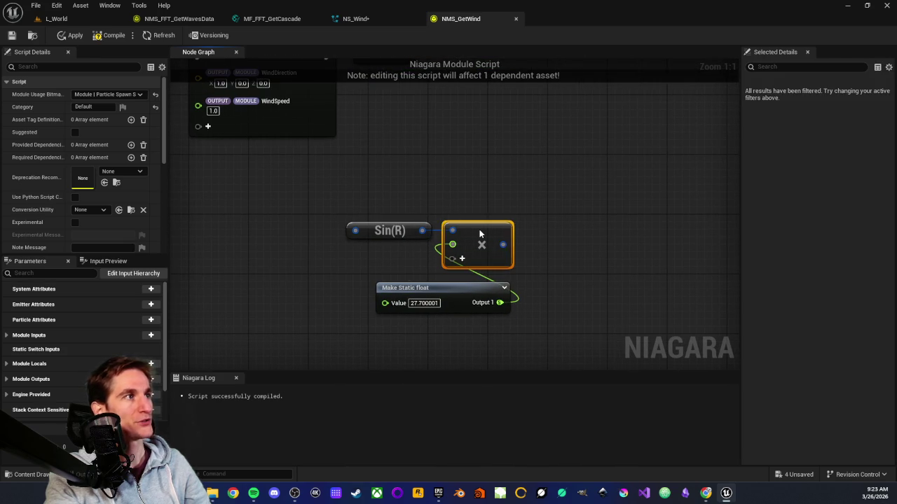
{"action": "key", "text": "Delete"}
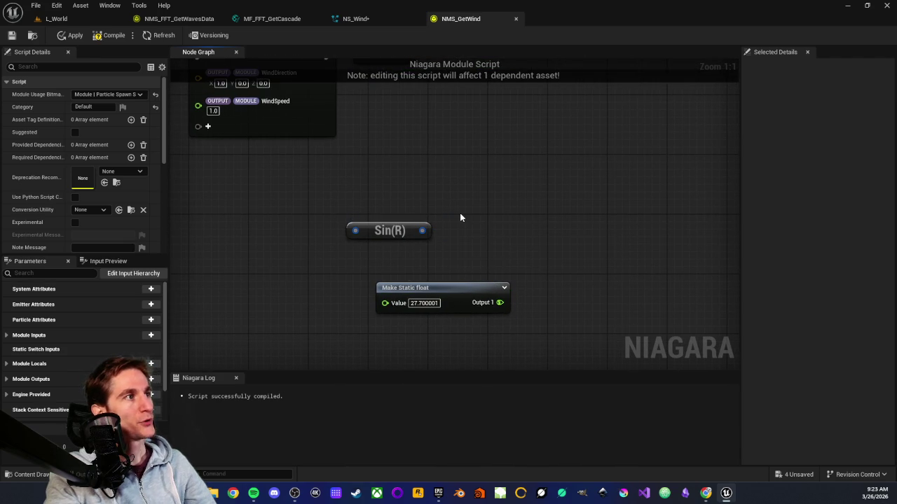
{"action": "right_click", "coordinate": [460, 213]}
{"action": "type", "text": "lerp"}
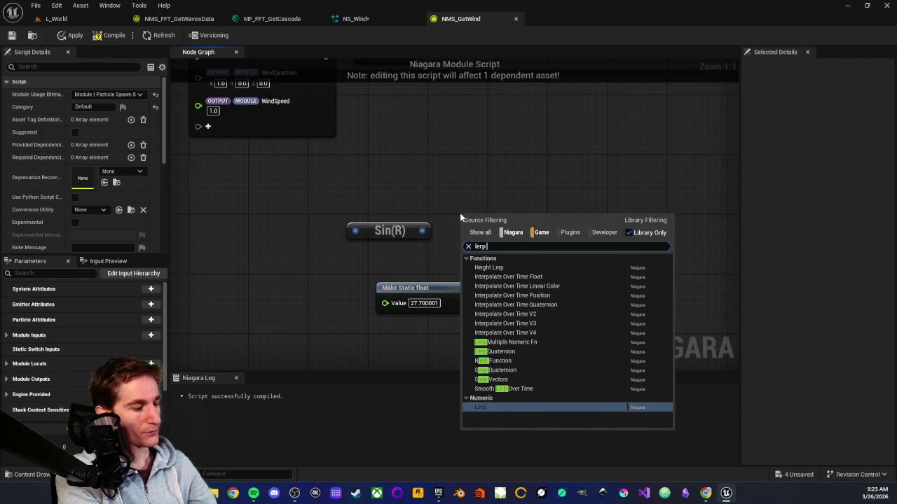
{"action": "type", "text": " flo"}
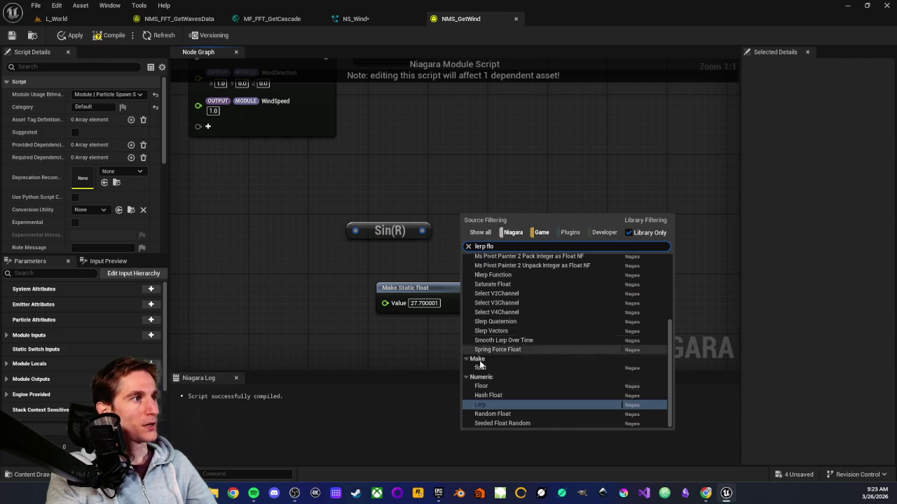
Step: Add a Lerp node and wire Sin(R)'s output into its Alpha
{"action": "left_click", "coordinate": [485, 408]}
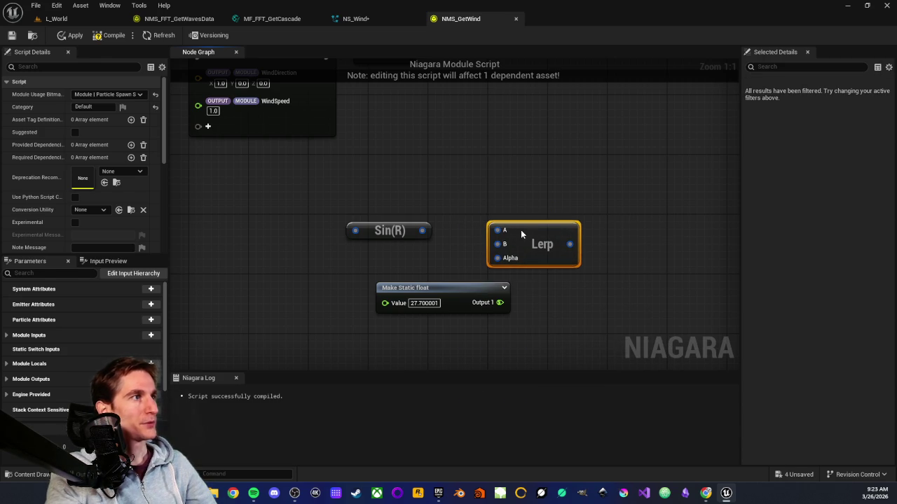
{"action": "left_click_drag", "start_coordinate": [474, 289], "coordinate": [406, 287]}
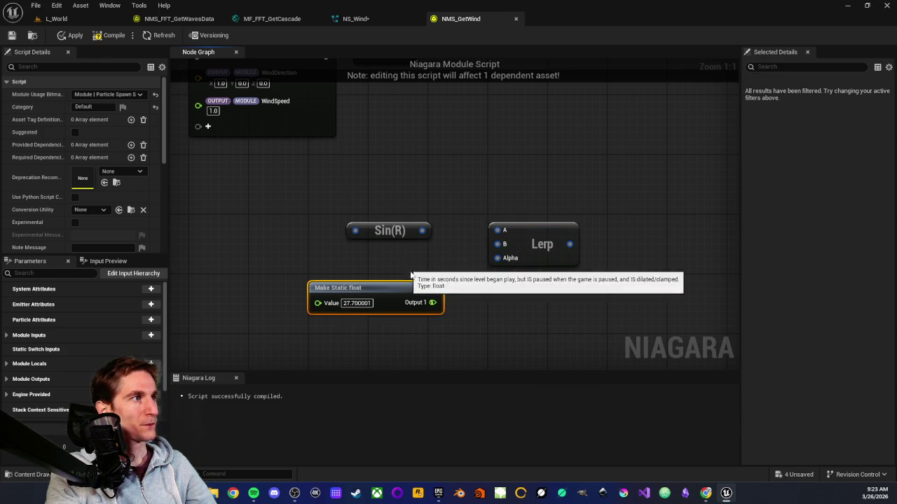
{"action": "left_click_drag", "start_coordinate": [422, 231], "coordinate": [501, 260]}
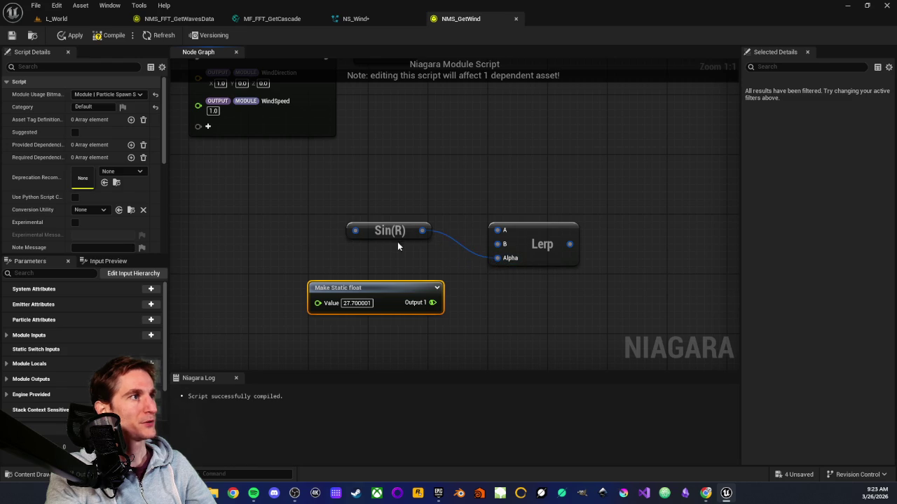
{"action": "mouse_move", "coordinate": [374, 231]}
{"action": "left_mouse_down"}
{"action": "mouse_move", "coordinate": [374, 261]}
{"action": "mouse_move", "coordinate": [235, 247]}
{"action": "mouse_move", "coordinate": [239, 260]}
{"action": "left_mouse_up"}
{"action": "left_click_drag", "start_coordinate": [541, 253], "coordinate": [425, 225]}
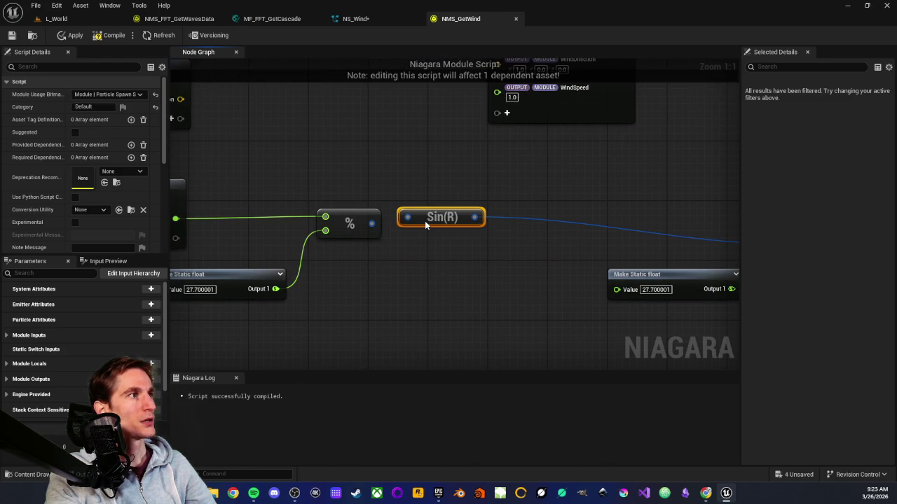
Step: Place Sin(R) right of the Modulo node and insert a Multiply after Modulo
{"action": "mouse_move", "coordinate": [425, 224]}
{"action": "left_mouse_down"}
{"action": "mouse_move", "coordinate": [426, 292]}
{"action": "mouse_move", "coordinate": [216, 261]}
{"action": "mouse_move", "coordinate": [353, 265]}
{"action": "left_mouse_up"}
{"action": "left_click_drag", "start_coordinate": [355, 298], "coordinate": [447, 275]}
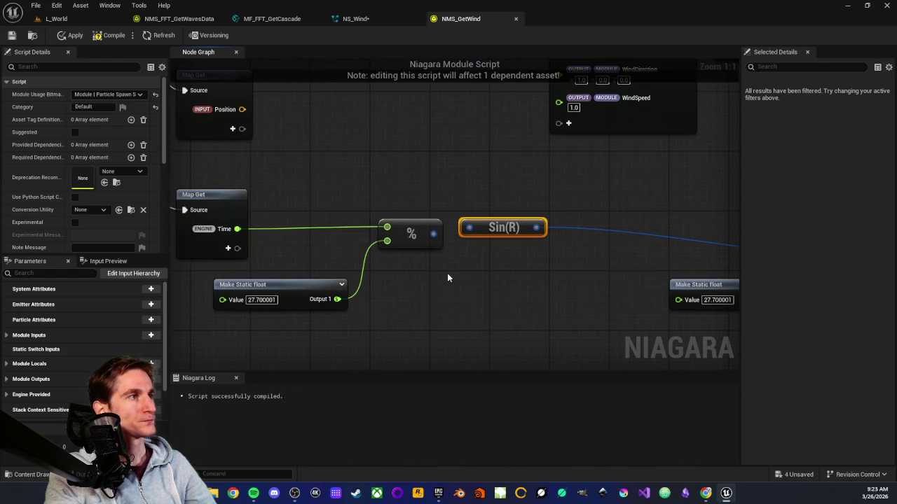
{"action": "left_click_drag", "start_coordinate": [481, 235], "coordinate": [573, 235]}
{"action": "mouse_move", "coordinate": [431, 236]}
{"action": "left_mouse_down"}
{"action": "mouse_move", "coordinate": [476, 236]}
{"action": "mouse_move", "coordinate": [459, 222]}
{"action": "mouse_move", "coordinate": [441, 286]}
{"action": "mouse_move", "coordinate": [435, 280]}
{"action": "left_mouse_up"}
{"action": "type", "text": "*"}
{"action": "key", "text": "Return"}
Step: Add a 2π constant as the Multiply node's second input
{"action": "type", "text": "pi"}
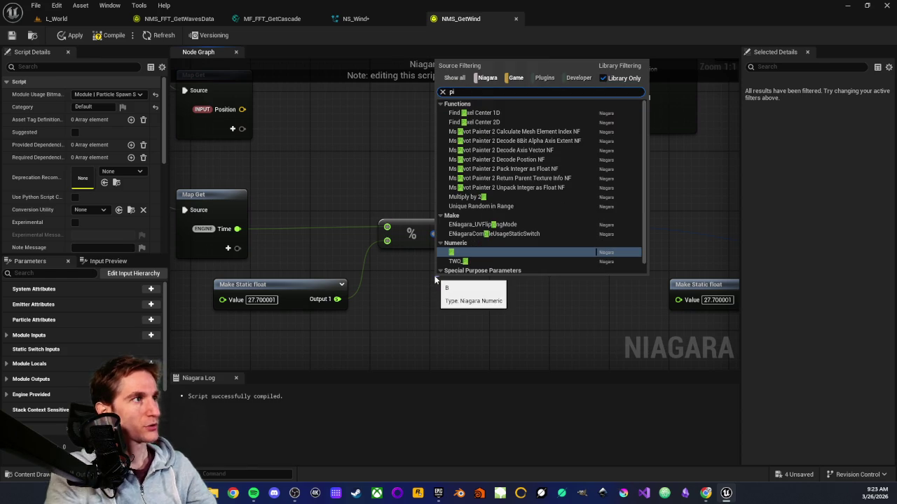
{"action": "key", "text": "Down"}
{"action": "key", "text": "Return"}
{"action": "mouse_move", "coordinate": [418, 287]}
{"action": "left_mouse_down"}
{"action": "mouse_move", "coordinate": [396, 277]}
{"action": "mouse_move", "coordinate": [403, 270]}
{"action": "left_mouse_up"}
{"action": "left_click", "coordinate": [392, 302]}
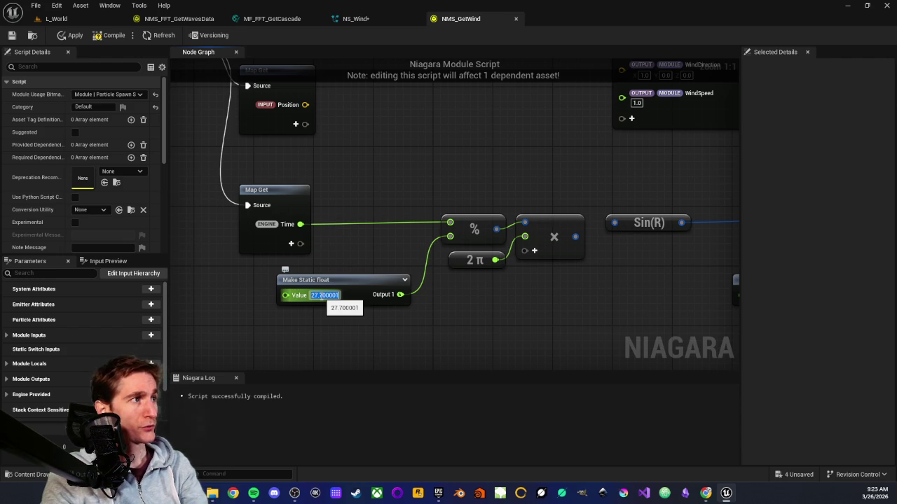
Step: Set the Modulo divisor to 120 and wire the Multiply result into Sin(R)
{"action": "type", "text": "120"}
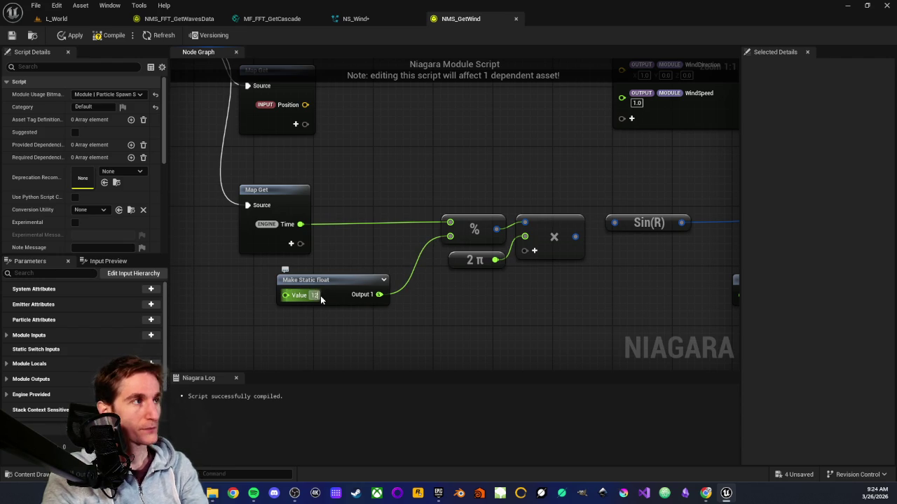
{"action": "key", "text": "Return"}
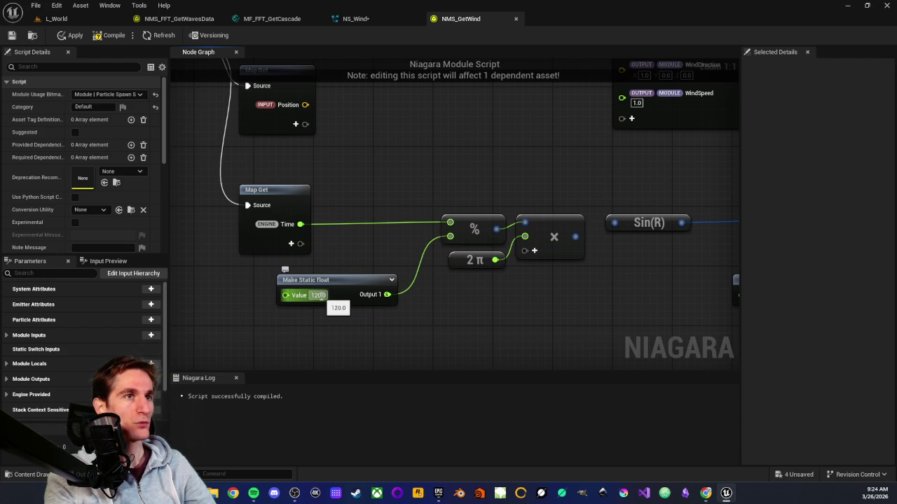
{"action": "mouse_move", "coordinate": [446, 300]}
{"action": "left_mouse_down"}
{"action": "mouse_move", "coordinate": [323, 306]}
{"action": "mouse_move", "coordinate": [379, 308]}
{"action": "left_mouse_up"}
{"action": "left_click_drag", "start_coordinate": [385, 250], "coordinate": [428, 232]}
{"action": "left_click", "coordinate": [443, 263]}
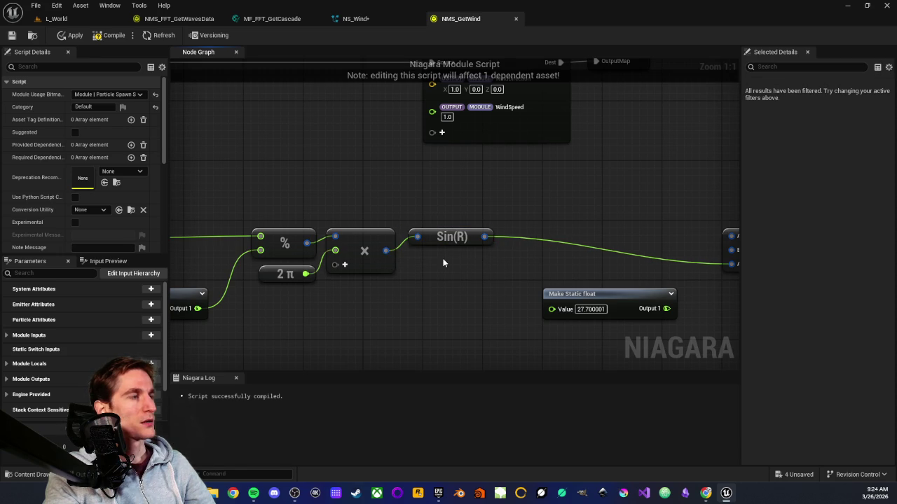
{"action": "left_click_drag", "start_coordinate": [442, 263], "coordinate": [428, 258]}
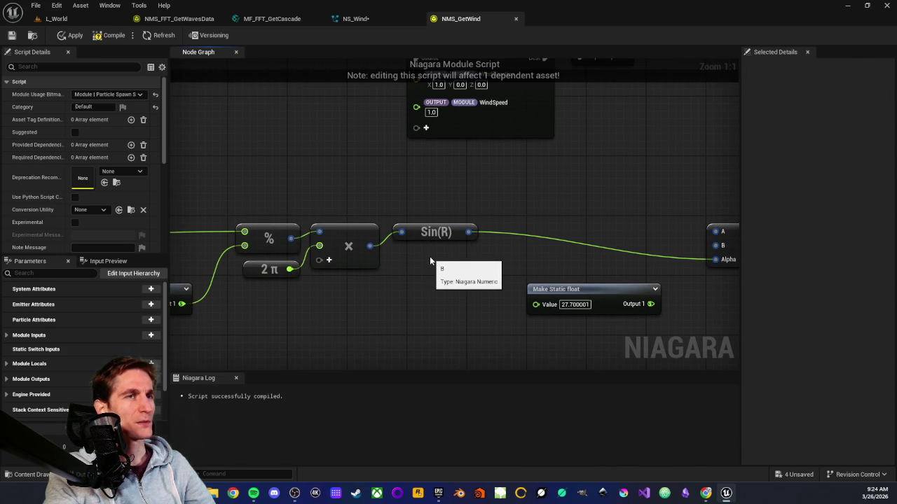
{"action": "left_click_drag", "start_coordinate": [432, 258], "coordinate": [365, 235]}
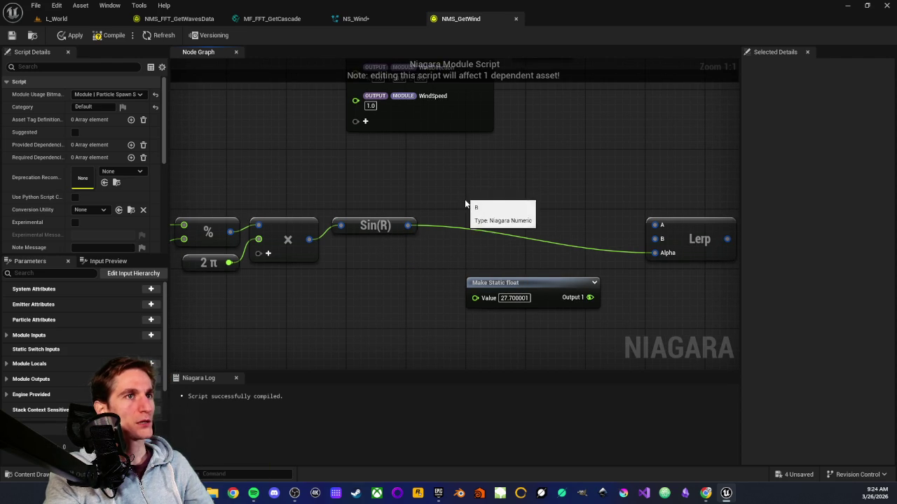
{"action": "left_click_drag", "start_coordinate": [467, 207], "coordinate": [413, 210]}
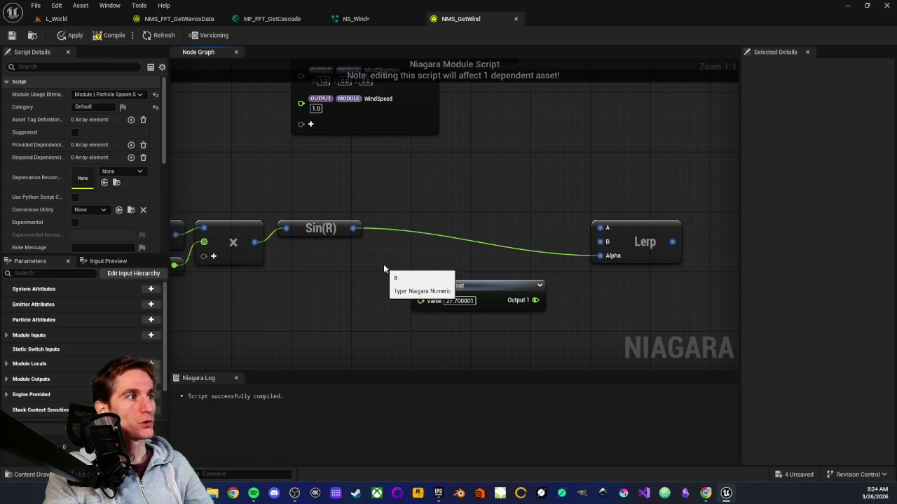
{"action": "mouse_move", "coordinate": [386, 258]}
{"action": "left_mouse_down"}
{"action": "mouse_move", "coordinate": [428, 255]}
{"action": "mouse_move", "coordinate": [400, 262]}
{"action": "left_mouse_up"}
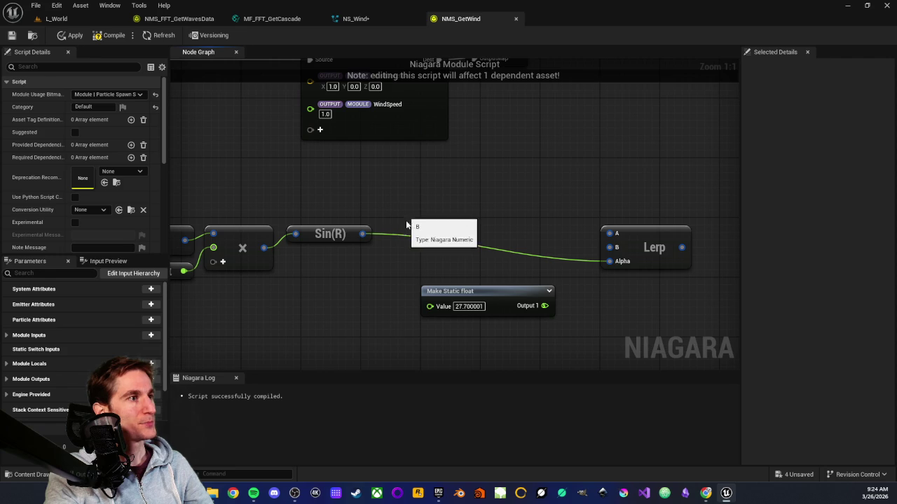
{"action": "left_click_drag", "start_coordinate": [362, 233], "coordinate": [395, 236]}
Step: Multiply Sin(R)'s result by a float 0.5
{"action": "type", "text": "mul"}
{"action": "key", "text": "Return"}
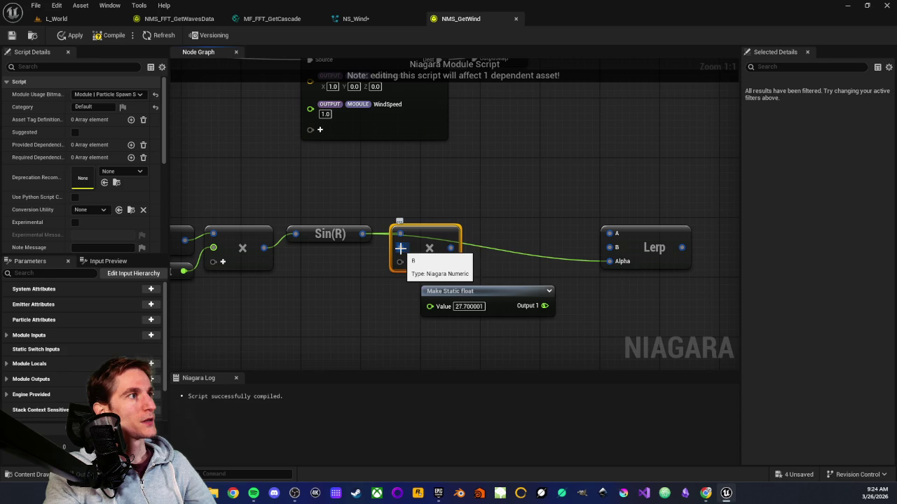
{"action": "right_click", "coordinate": [401, 251]}
{"action": "mouse_move", "coordinate": [443, 280]}
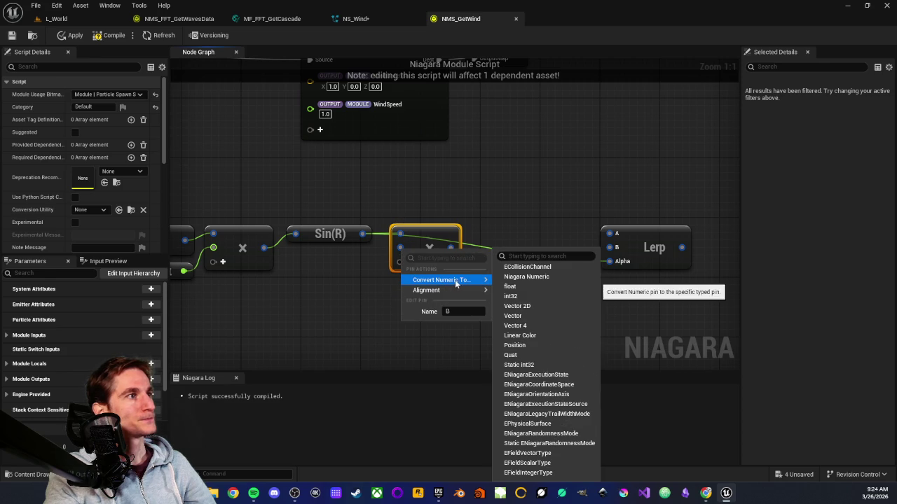
{"action": "left_click", "coordinate": [509, 286]}
{"action": "type", "text": "0.5"}
{"action": "left_click", "coordinate": [366, 280]}
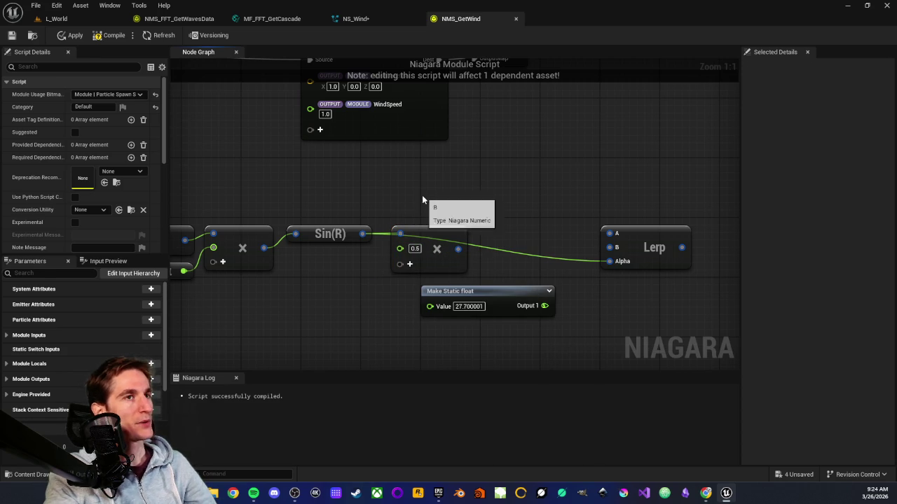
Step: Add 0.5 to the Multiply result with a new Add node, then move Lerp right
{"action": "left_click_drag", "start_coordinate": [456, 247], "coordinate": [505, 236]}
{"action": "type", "text": "add"}
{"action": "key", "text": "Return"}
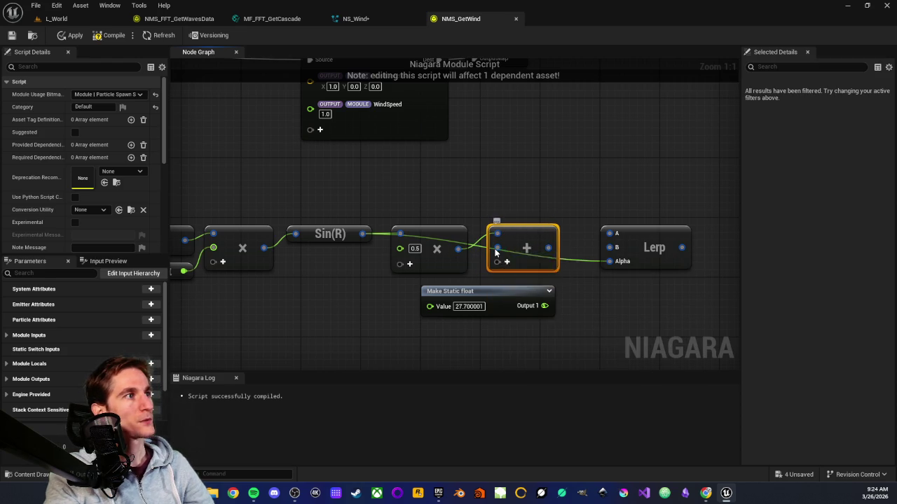
{"action": "right_click", "coordinate": [496, 248]}
{"action": "mouse_move", "coordinate": [530, 292]}
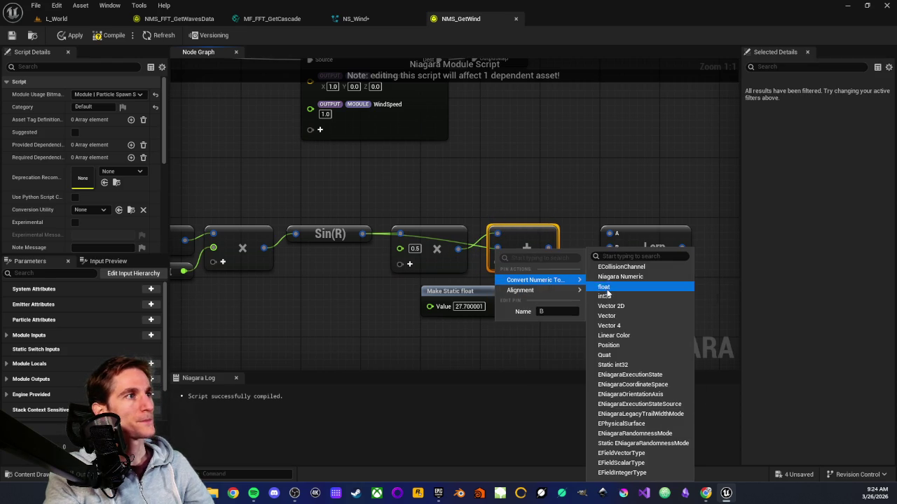
{"action": "left_click", "coordinate": [609, 296]}
{"action": "type", "text": "0.5"}
{"action": "key", "text": "Return"}
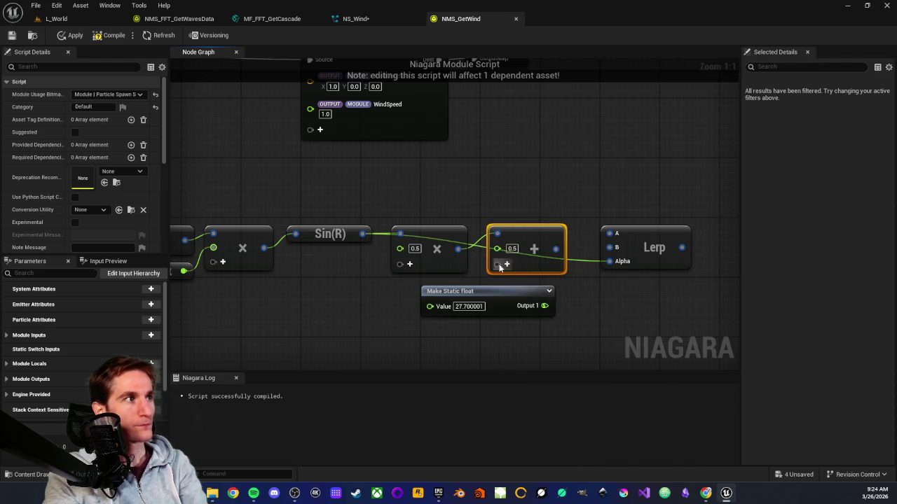
{"action": "left_click", "coordinate": [358, 284]}
{"action": "scroll", "coordinate": [359, 284], "scroll_direction": "down", "scroll_amount": 1}
{"action": "scroll", "coordinate": [522, 246], "scroll_direction": "up", "scroll_amount": 1}
{"action": "left_click_drag", "start_coordinate": [522, 247], "coordinate": [558, 247]}
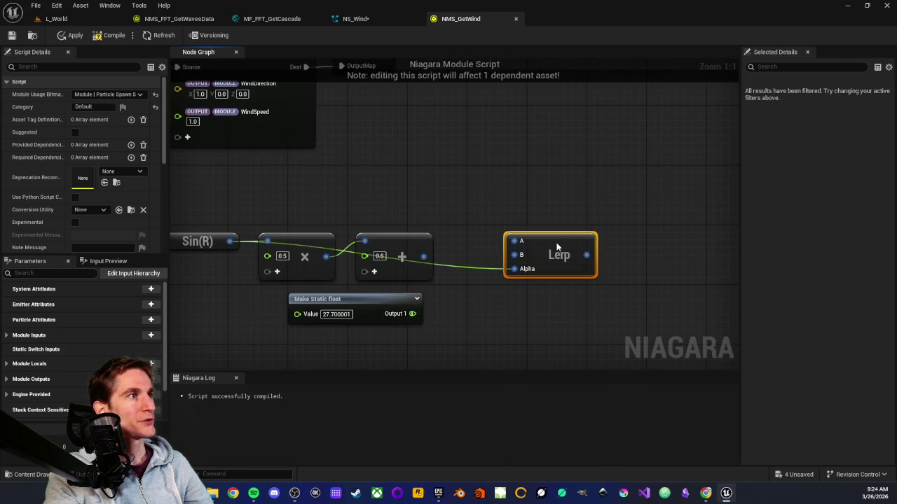
Step: Wire the Add result into Lerp's Alpha, make A a float, and feed 27.700001 into B
{"action": "mouse_move", "coordinate": [424, 256]}
{"action": "left_mouse_down"}
{"action": "mouse_move", "coordinate": [455, 272]}
{"action": "mouse_move", "coordinate": [514, 269]}
{"action": "left_mouse_up"}
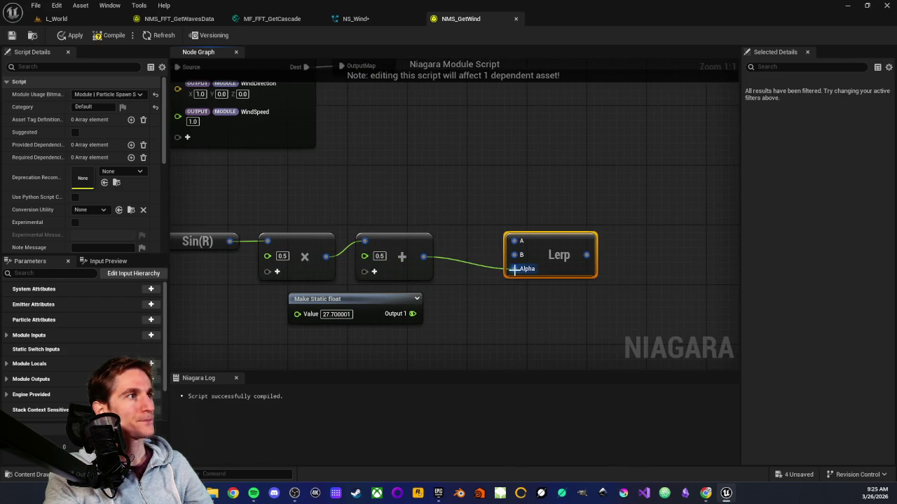
{"action": "left_click_drag", "start_coordinate": [489, 298], "coordinate": [427, 287]}
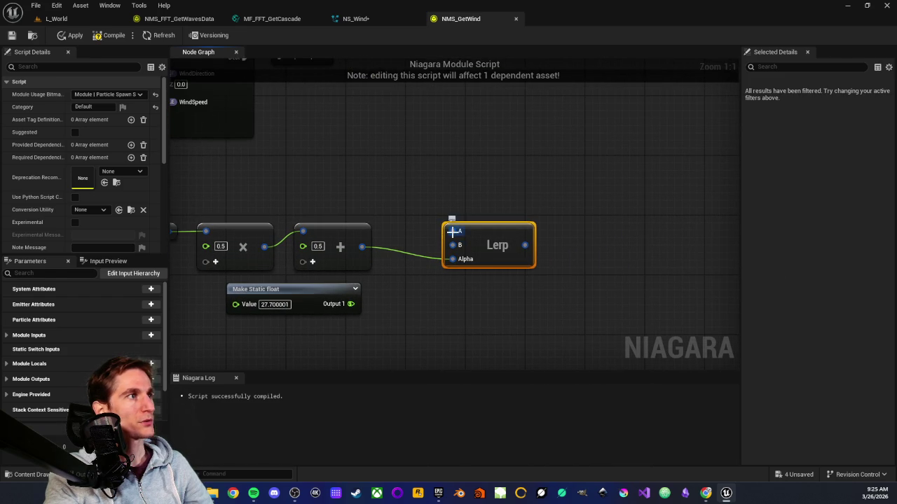
{"action": "right_click", "coordinate": [453, 231]}
{"action": "mouse_move", "coordinate": [475, 262]}
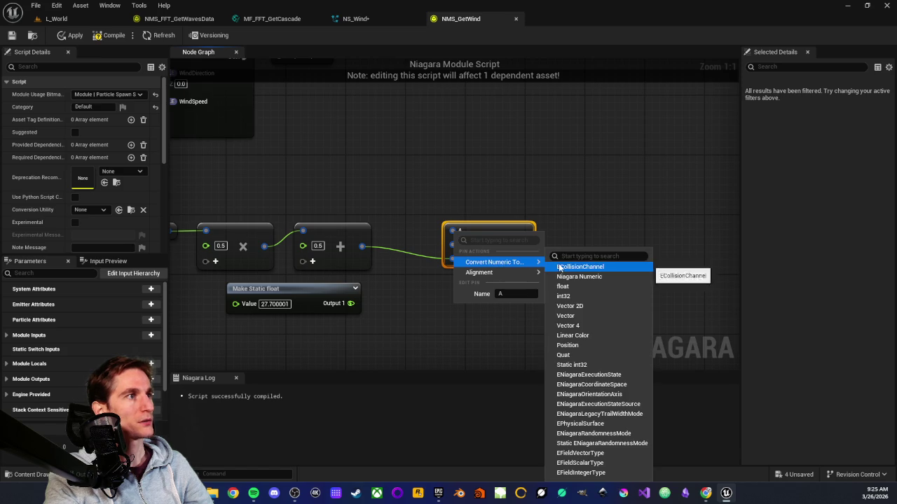
{"action": "left_click", "coordinate": [564, 287]}
{"action": "left_click_drag", "start_coordinate": [350, 303], "coordinate": [460, 247]}
Step: Connect Lerp's result to the Map Set WindSpeed output
{"action": "left_click_drag", "start_coordinate": [413, 206], "coordinate": [480, 233]}
{"action": "scroll", "coordinate": [504, 273], "scroll_direction": "down", "scroll_amount": 2}
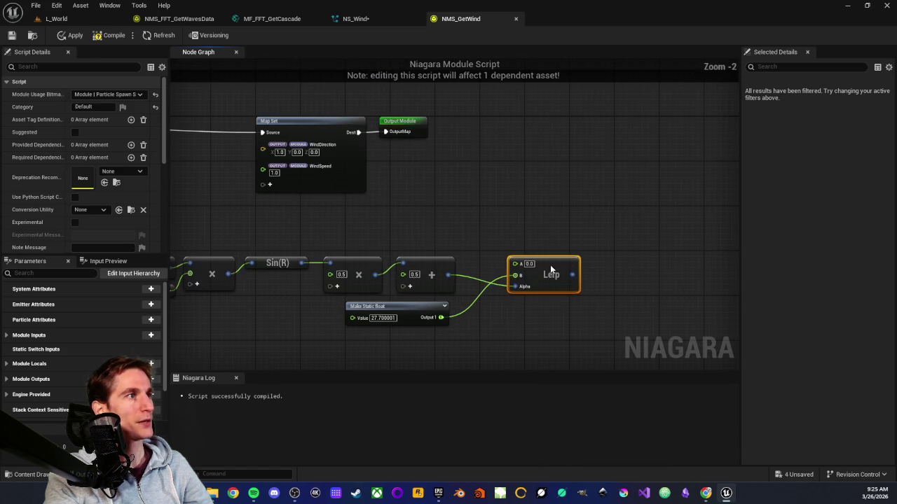
{"action": "mouse_move", "coordinate": [573, 274]}
{"action": "left_mouse_down"}
{"action": "mouse_move", "coordinate": [336, 252]}
{"action": "mouse_move", "coordinate": [251, 171]}
{"action": "mouse_move", "coordinate": [263, 170]}
{"action": "left_mouse_up"}
{"action": "left_click_drag", "start_coordinate": [273, 226], "coordinate": [324, 227]}
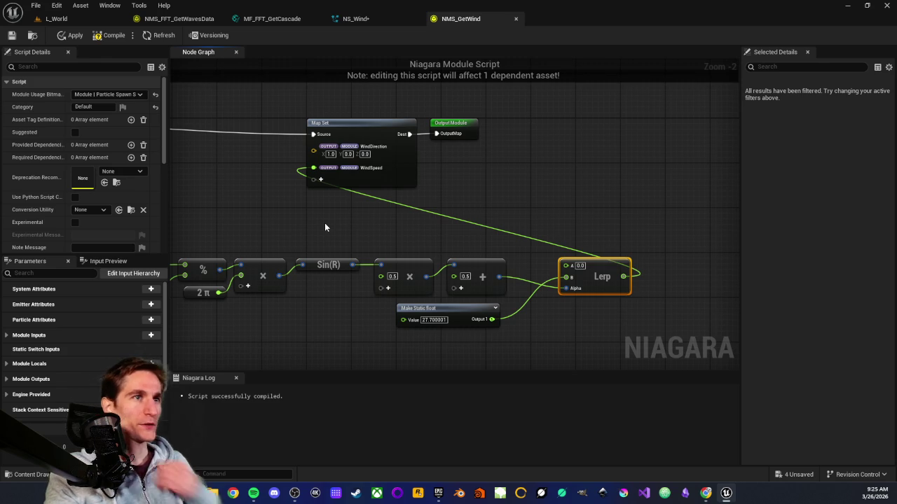
Step: Pan and zoom across the graph to review the finished wind network
{"action": "mouse_move", "coordinate": [335, 217]}
{"action": "left_mouse_down"}
{"action": "mouse_move", "coordinate": [560, 235]}
{"action": "mouse_move", "coordinate": [423, 234]}
{"action": "left_mouse_up"}
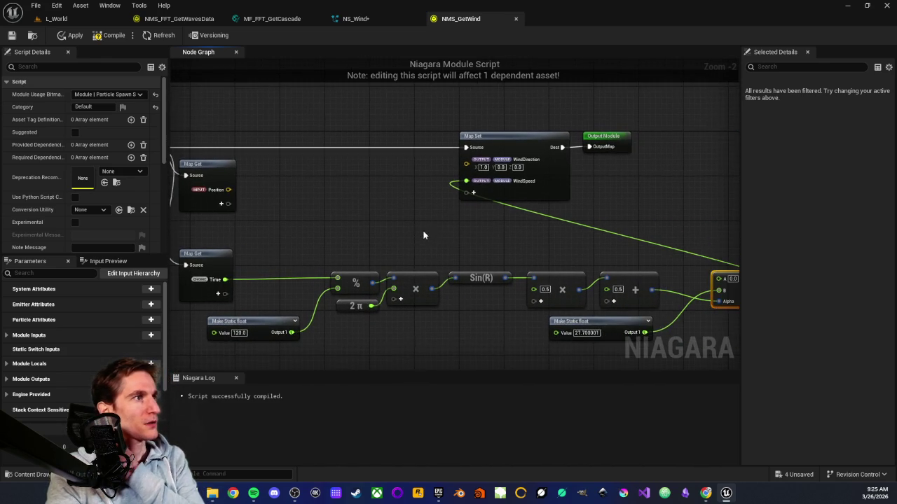
{"action": "scroll", "coordinate": [436, 201], "scroll_direction": "up", "scroll_amount": 1}
{"action": "scroll", "coordinate": [414, 313], "scroll_direction": "up", "scroll_amount": 1}
{"action": "mouse_move", "coordinate": [414, 313]}
{"action": "left_mouse_down"}
{"action": "mouse_move", "coordinate": [493, 310]}
{"action": "mouse_move", "coordinate": [433, 304]}
{"action": "left_mouse_up"}
{"action": "scroll", "coordinate": [508, 305], "scroll_direction": "down", "scroll_amount": 1}
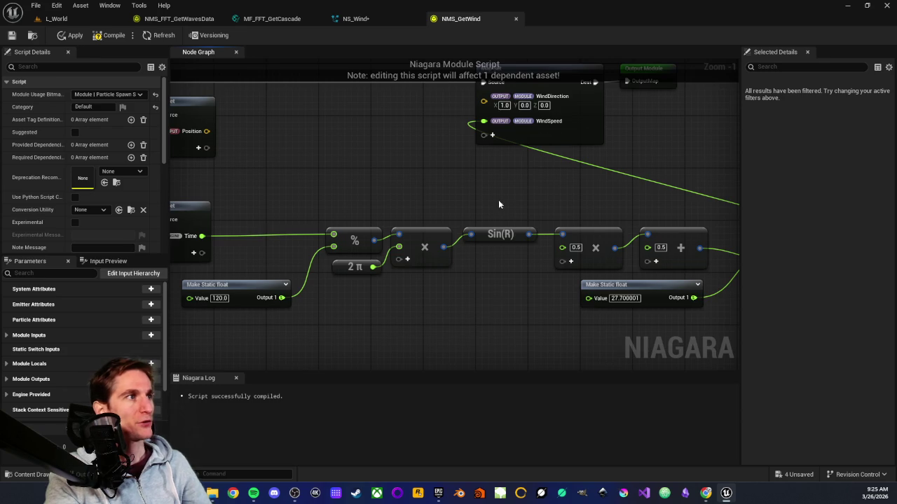
{"action": "left_click_drag", "start_coordinate": [472, 210], "coordinate": [444, 230]}
{"action": "key", "text": "f"}
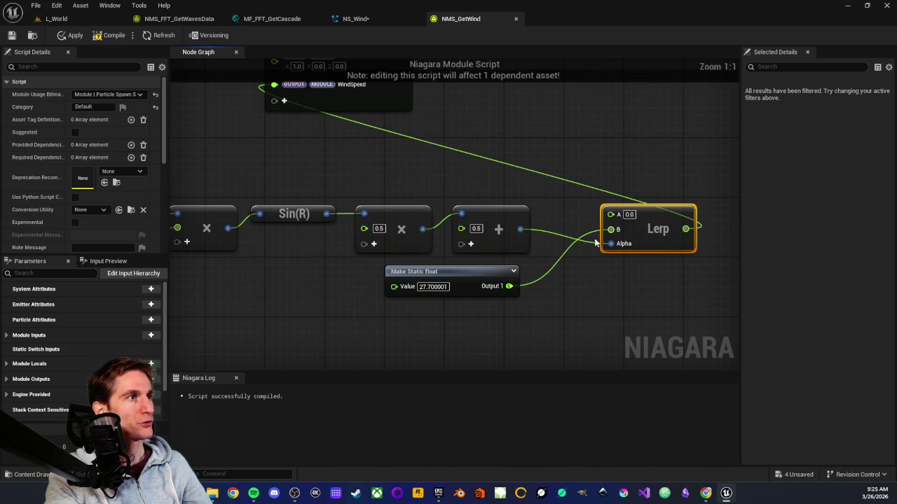
{"action": "mouse_move", "coordinate": [399, 322]}
{"action": "left_mouse_down"}
{"action": "mouse_move", "coordinate": [288, 260]}
{"action": "mouse_move", "coordinate": [439, 295]}
{"action": "left_mouse_up"}
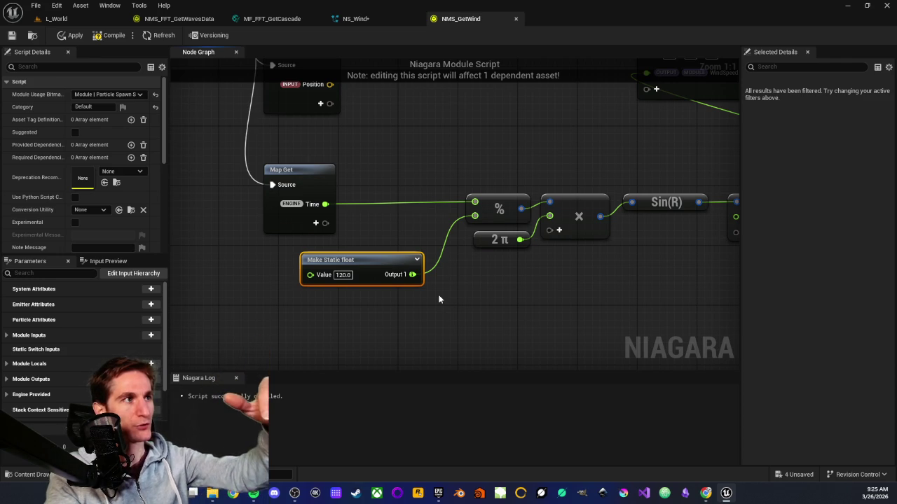
{"action": "left_click", "coordinate": [440, 294]}
{"action": "left_click_drag", "start_coordinate": [446, 297], "coordinate": [430, 317]}
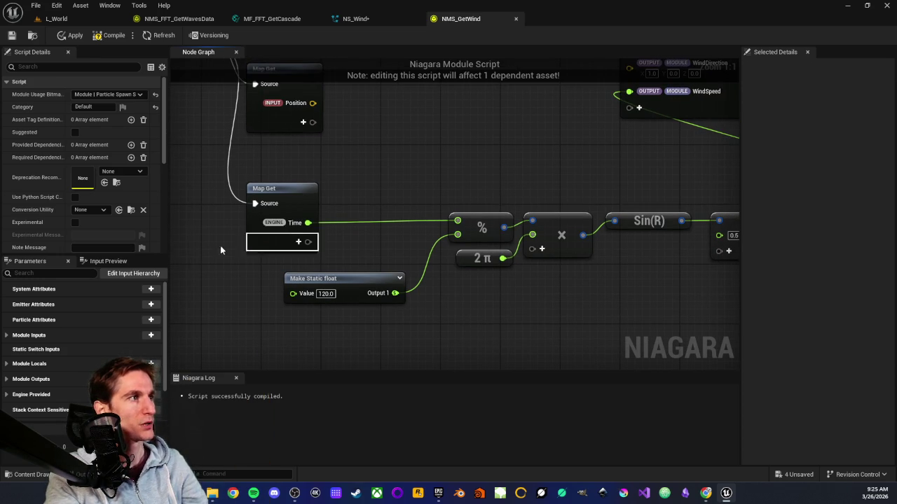
{"action": "mouse_move", "coordinate": [470, 310]}
{"action": "left_mouse_down"}
{"action": "mouse_move", "coordinate": [461, 309]}
{"action": "mouse_move", "coordinate": [449, 333]}
{"action": "left_mouse_up"}
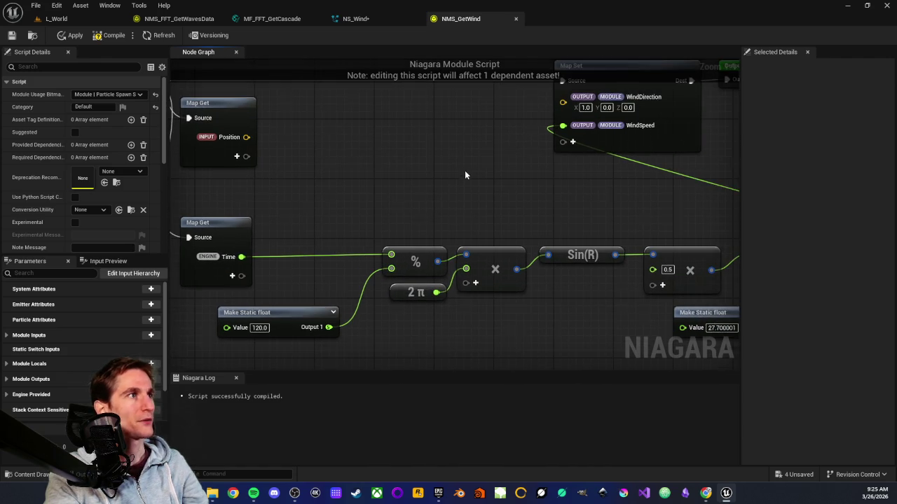
{"action": "left_click_drag", "start_coordinate": [465, 172], "coordinate": [436, 235]}
{"action": "scroll", "coordinate": [436, 234], "scroll_direction": "down", "scroll_amount": 2}
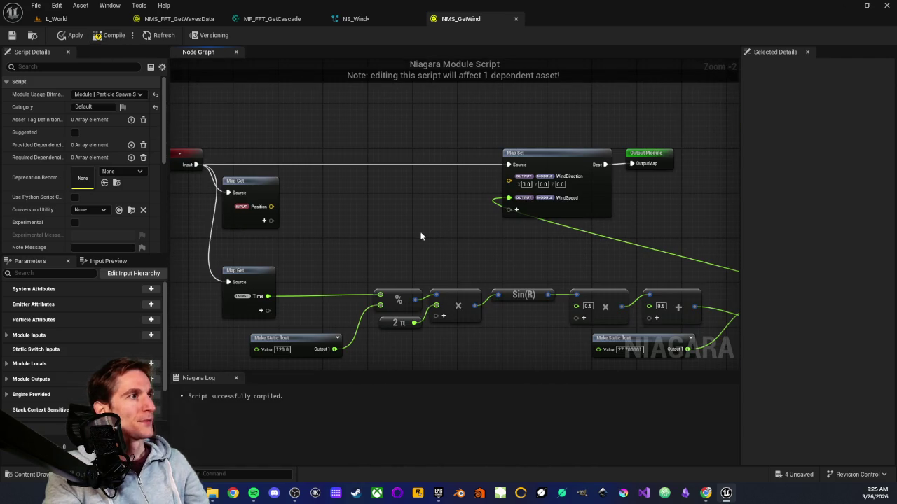
{"action": "scroll", "coordinate": [392, 197], "scroll_direction": "down", "scroll_amount": 2}
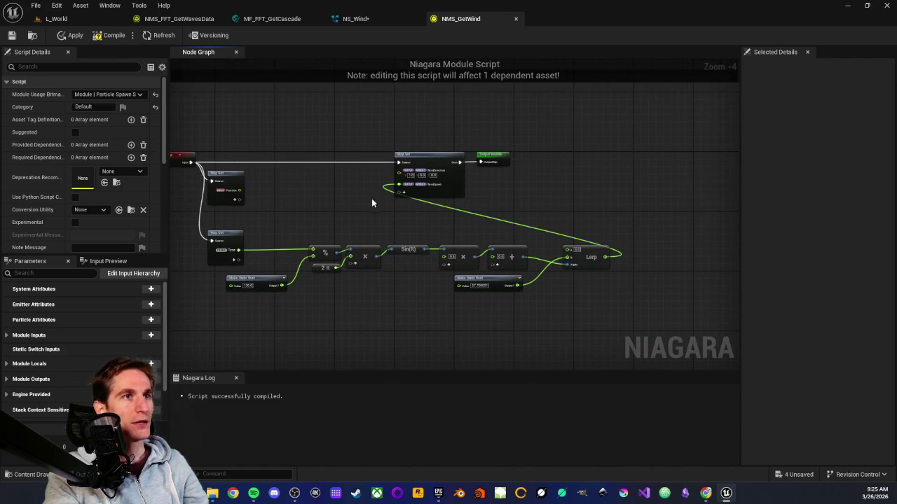
{"action": "scroll", "coordinate": [371, 201], "scroll_direction": "down", "scroll_amount": 2}
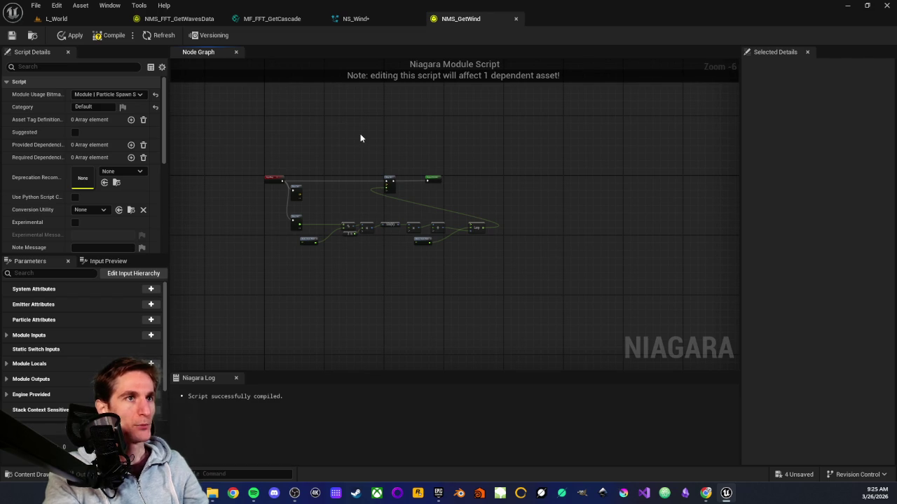
{"action": "scroll", "coordinate": [348, 206], "scroll_direction": "up", "scroll_amount": 2}
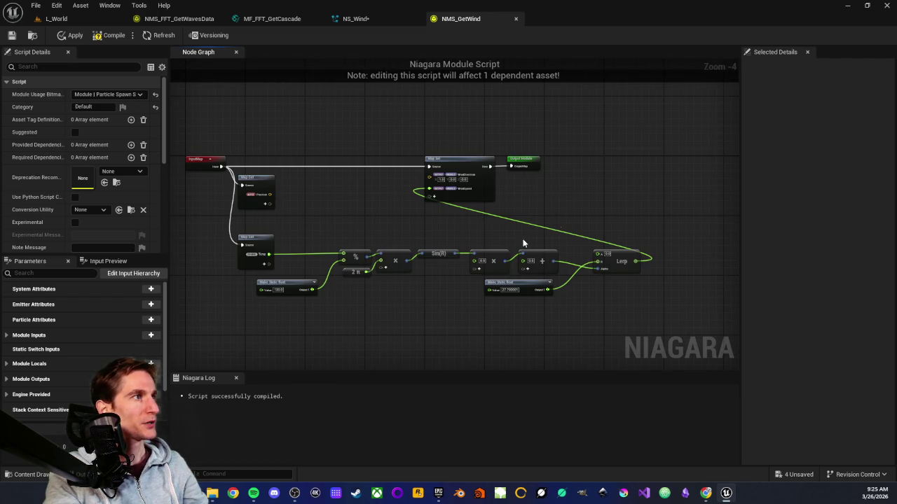
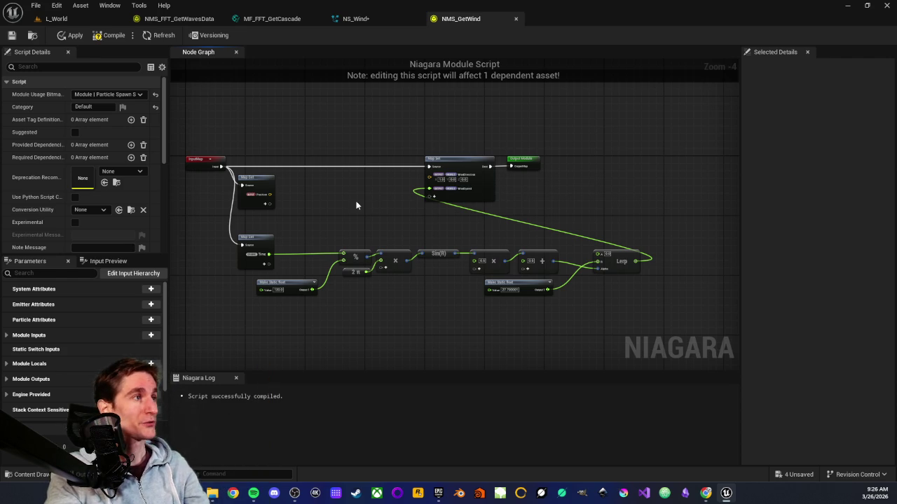
Step: Recompile NMS_GetWind and inspect its Time, 120.0 and 27.700001 constant nodes
{"action": "left_click", "coordinate": [110, 35]}
{"action": "left_click", "coordinate": [75, 35]}
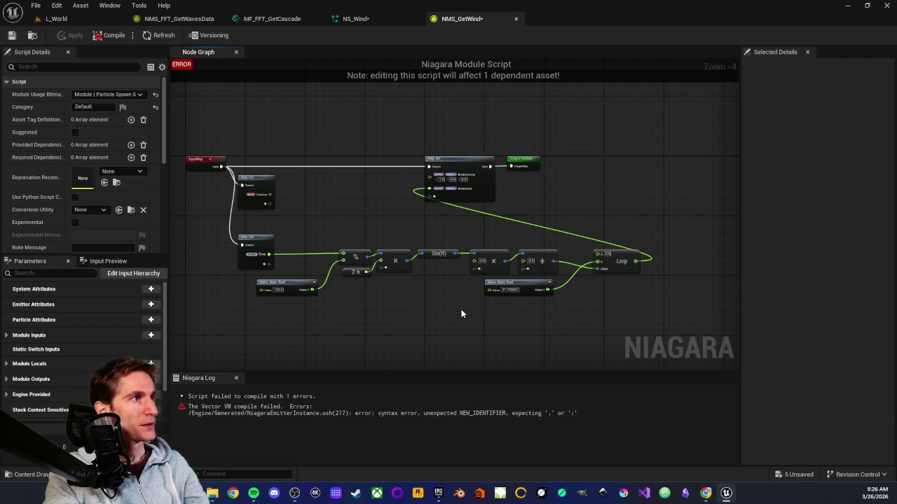
{"action": "scroll", "coordinate": [460, 312], "scroll_direction": "up", "scroll_amount": 1}
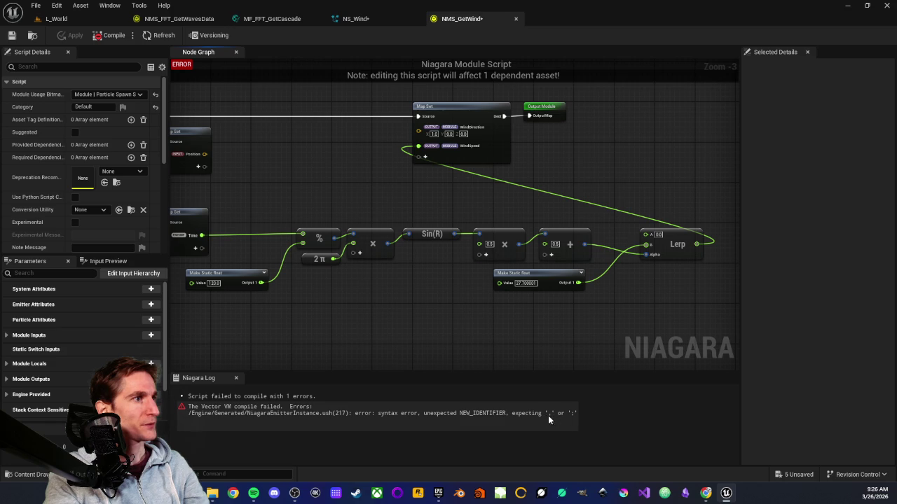
{"action": "scroll", "coordinate": [495, 277], "scroll_direction": "up", "scroll_amount": 3}
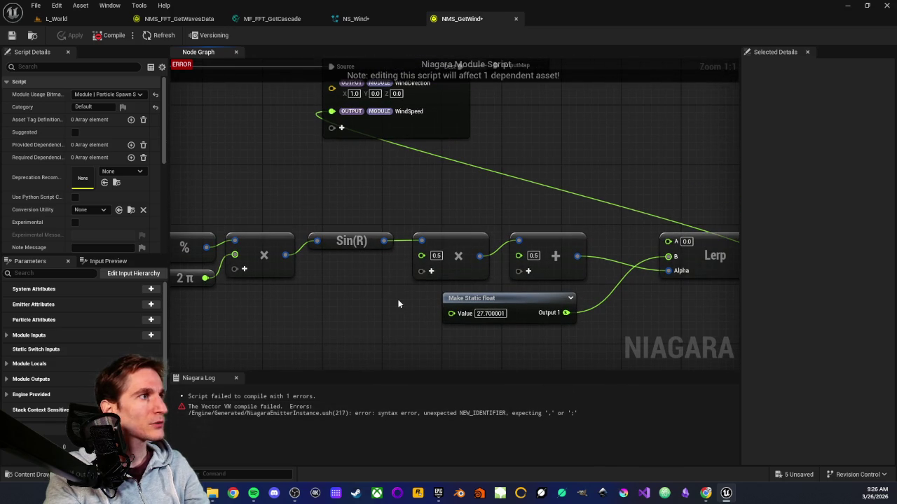
{"action": "mouse_move", "coordinate": [463, 329]}
{"action": "left_mouse_down"}
{"action": "mouse_move", "coordinate": [554, 304]}
{"action": "mouse_move", "coordinate": [411, 321]}
{"action": "left_mouse_up"}
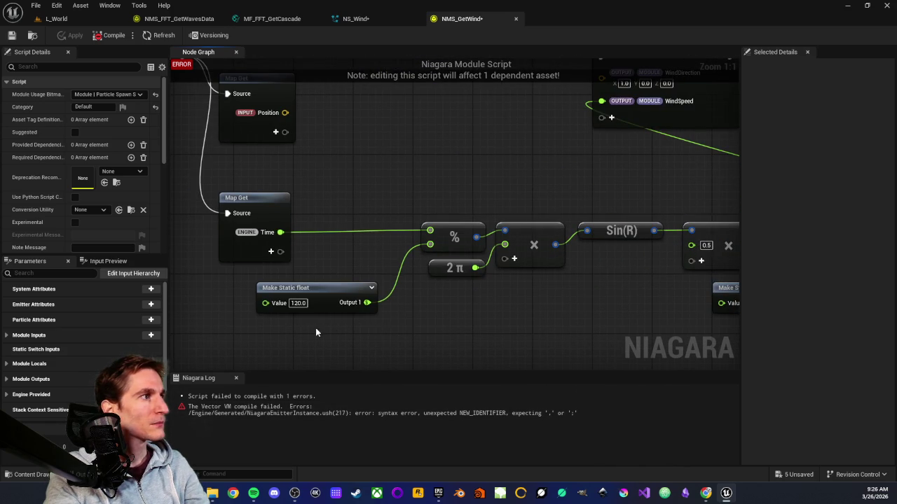
{"action": "left_click_drag", "start_coordinate": [459, 340], "coordinate": [386, 340]}
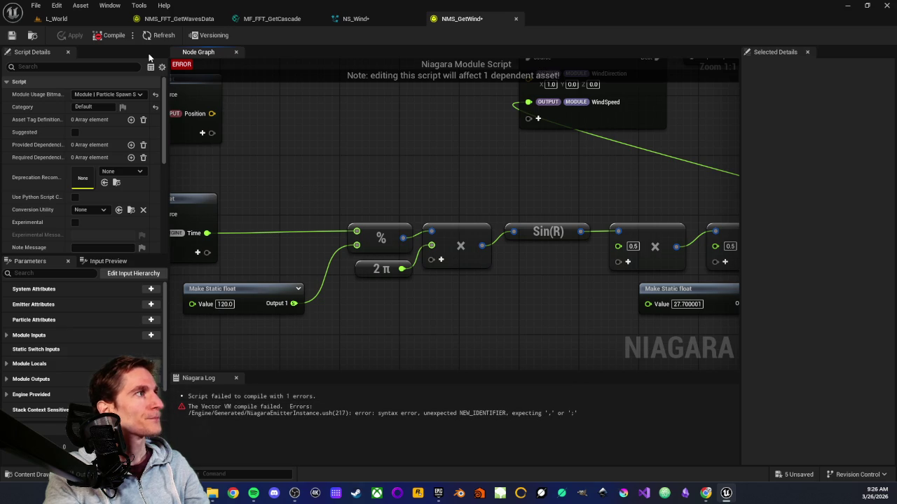
{"action": "scroll", "coordinate": [352, 184], "scroll_direction": "down", "scroll_amount": 2}
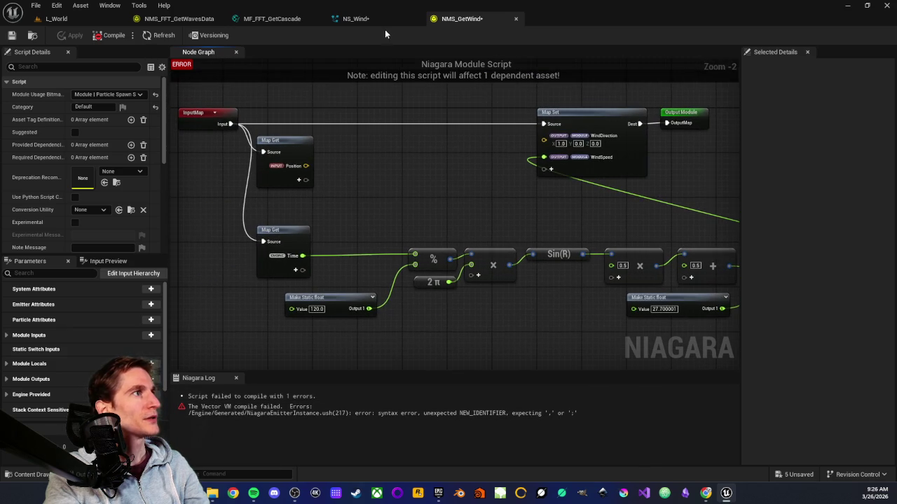
Step: Reopen NMS Get Wind from NS_Wind to review its Lerp and input map nodes, then open the grid cell world position script
{"action": "left_click", "coordinate": [357, 18]}
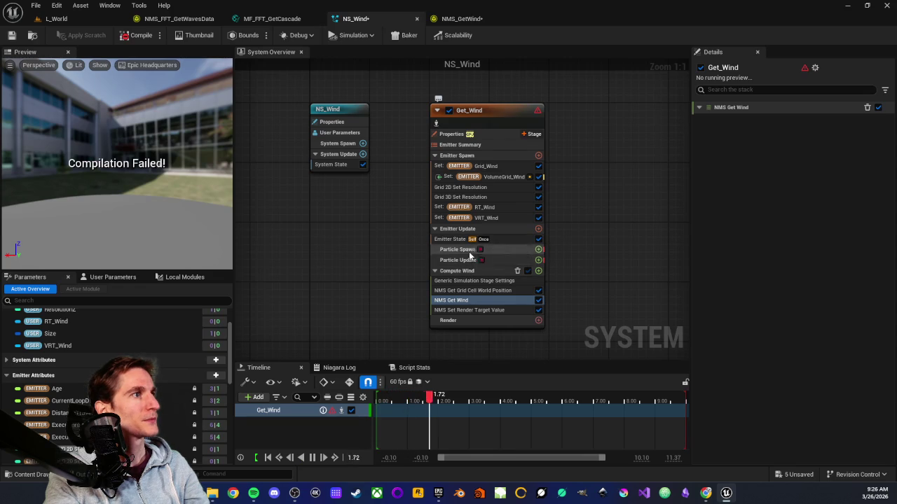
{"action": "double_click", "coordinate": [463, 301]}
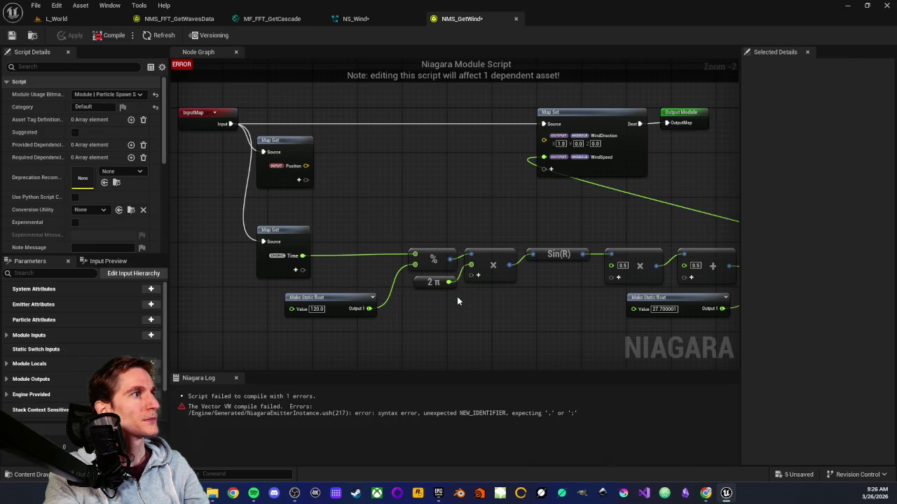
{"action": "left_click_drag", "start_coordinate": [458, 190], "coordinate": [376, 234]}
{"action": "scroll", "coordinate": [421, 232], "scroll_direction": "up", "scroll_amount": 2}
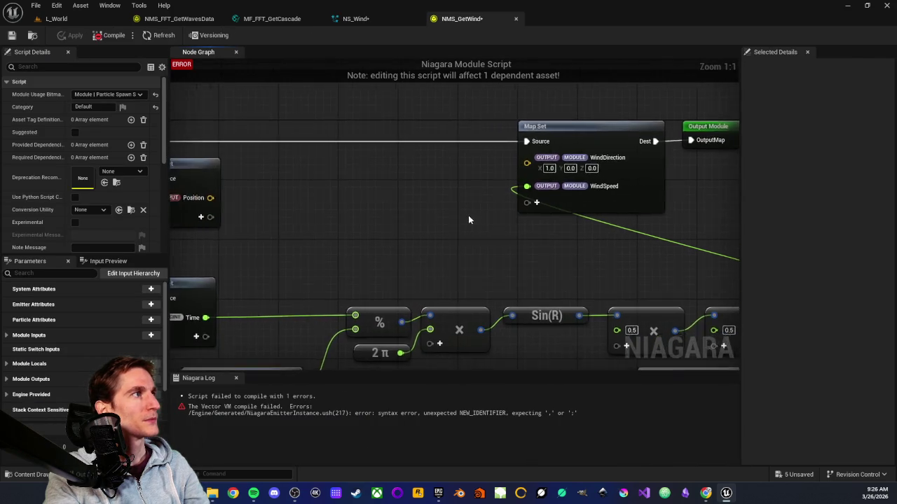
{"action": "scroll", "coordinate": [455, 221], "scroll_direction": "down", "scroll_amount": 3}
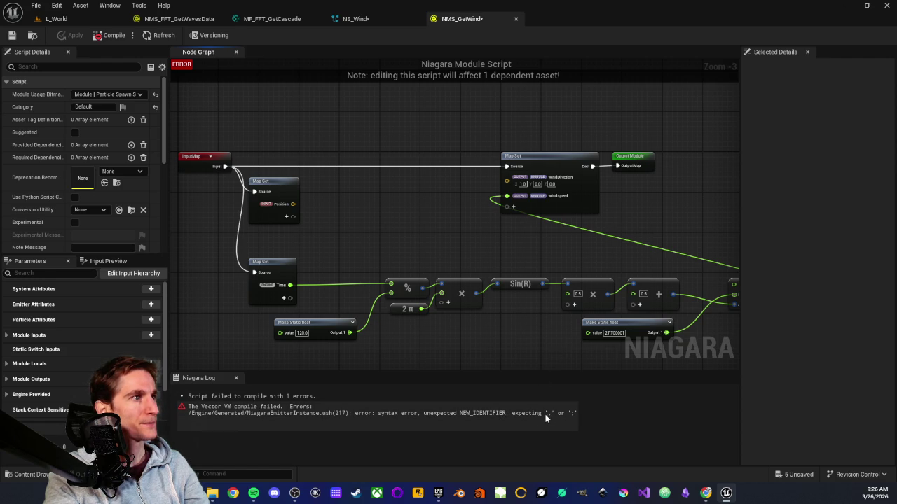
{"action": "mouse_move", "coordinate": [434, 273]}
{"action": "left_mouse_down"}
{"action": "mouse_move", "coordinate": [378, 274]}
{"action": "mouse_move", "coordinate": [401, 217]}
{"action": "left_mouse_up"}
{"action": "left_click_drag", "start_coordinate": [351, 230], "coordinate": [390, 231]}
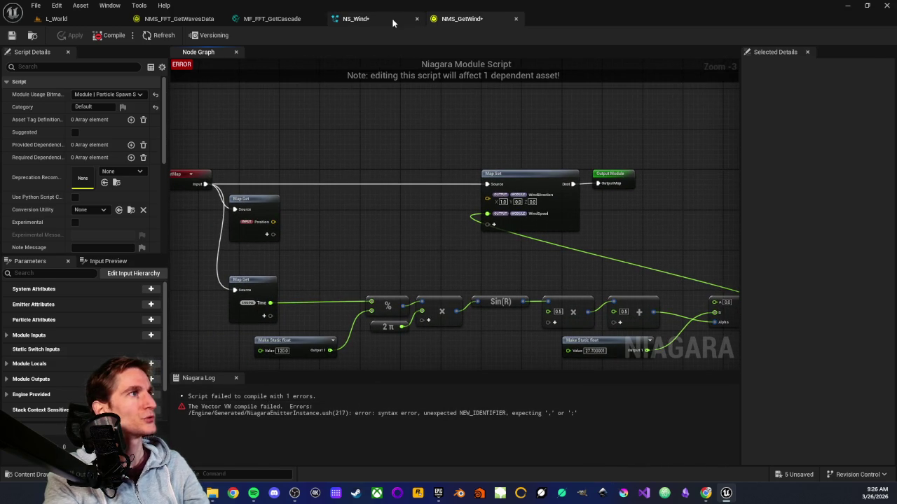
{"action": "left_click", "coordinate": [356, 18]}
{"action": "double_click", "coordinate": [472, 290]}
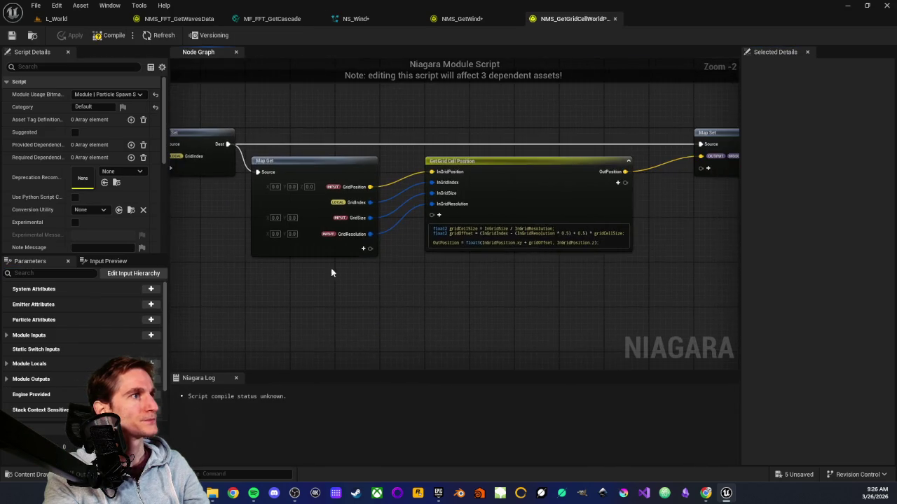
Step: Review the Get Grid Cell Position HLSL node, close it, and view NMS_GetWind's Time, modulo and Sin nodes
{"action": "scroll", "coordinate": [386, 317], "scroll_direction": "up", "scroll_amount": 2}
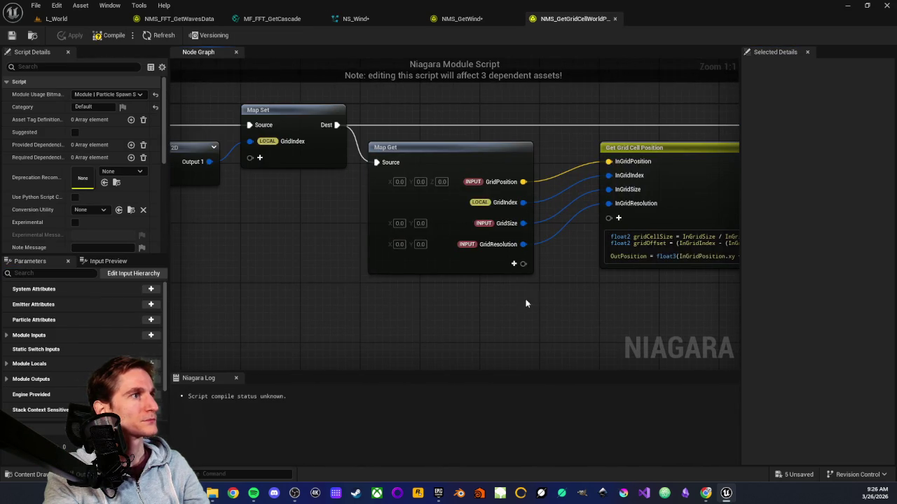
{"action": "left_click_drag", "start_coordinate": [420, 292], "coordinate": [226, 294]}
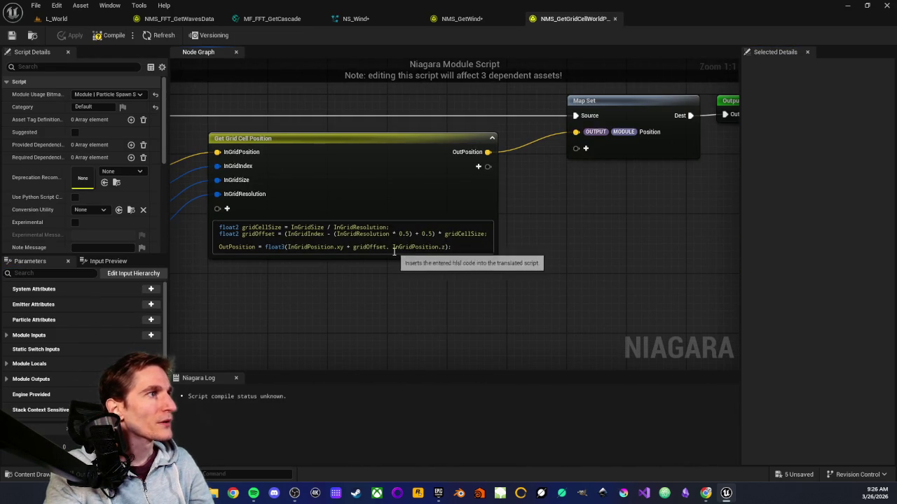
{"action": "scroll", "coordinate": [330, 300], "scroll_direction": "down", "scroll_amount": 3}
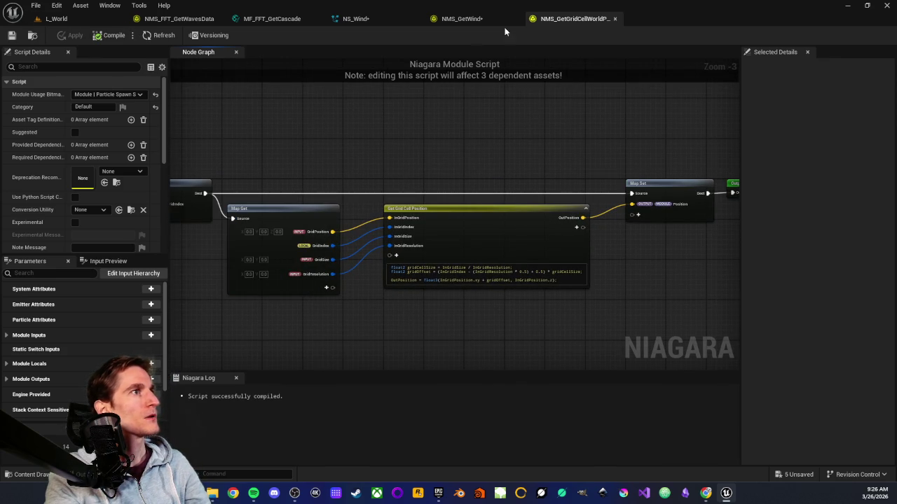
{"action": "left_click", "coordinate": [615, 19]}
{"action": "scroll", "coordinate": [384, 137], "scroll_direction": "up", "scroll_amount": 2}
{"action": "scroll", "coordinate": [384, 137], "scroll_direction": "up", "scroll_amount": 4}
{"action": "left_click_drag", "start_coordinate": [486, 223], "coordinate": [430, 105]}
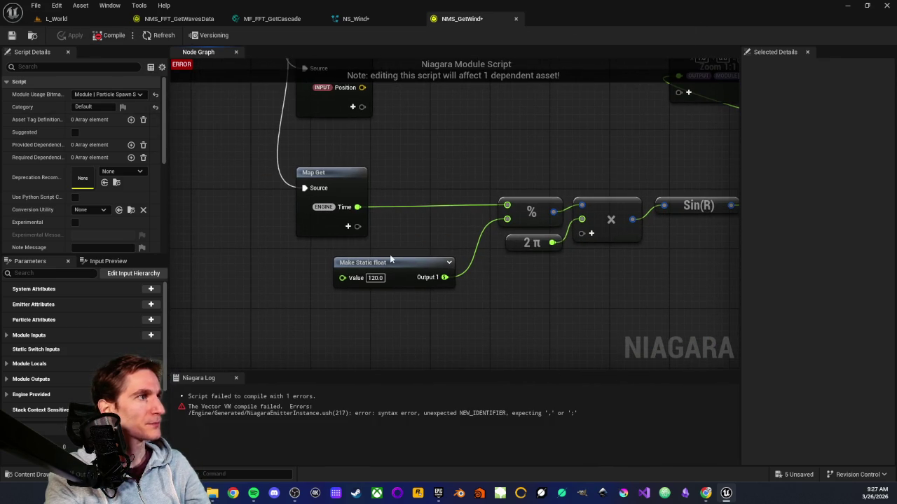
Step: Check the 120.0 period constant and the multiply node's 0.5 factor, leaving both unchanged
{"action": "left_click", "coordinate": [376, 278]}
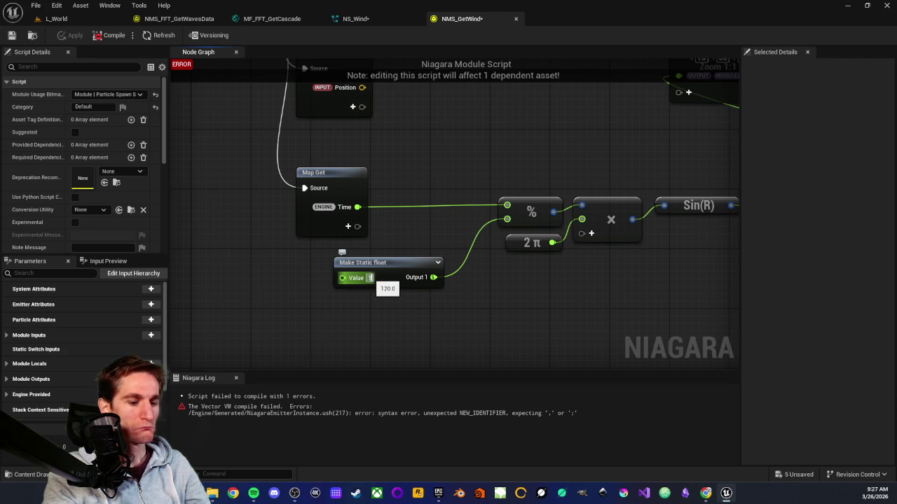
{"action": "left_click", "coordinate": [442, 313]}
{"action": "left_click_drag", "start_coordinate": [692, 296], "coordinate": [318, 297]}
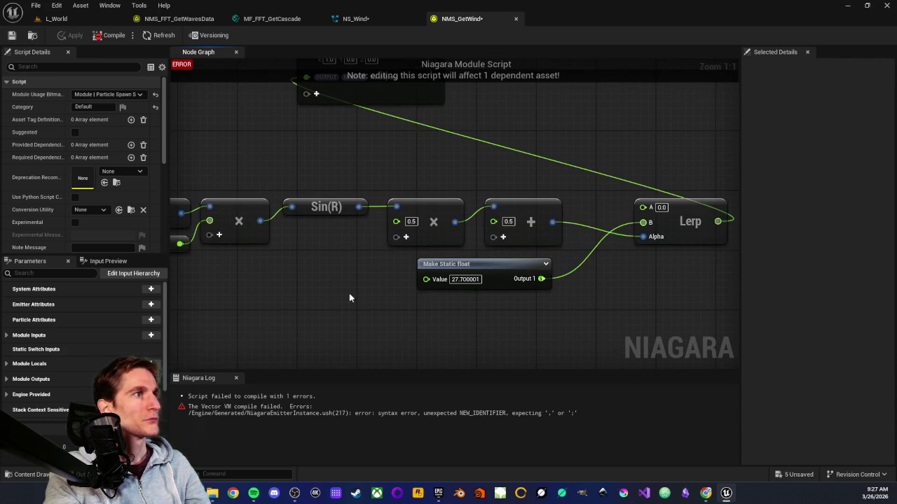
{"action": "left_click", "coordinate": [410, 221]}
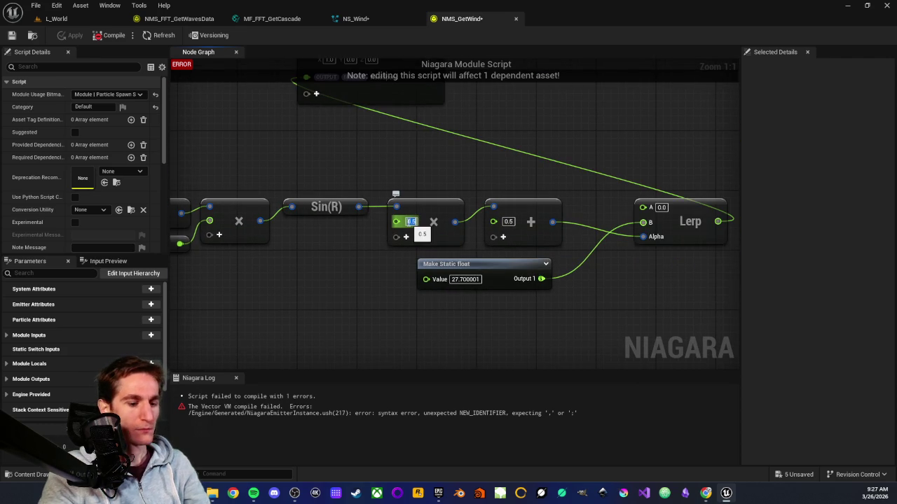
{"action": "type", "text": "4"}
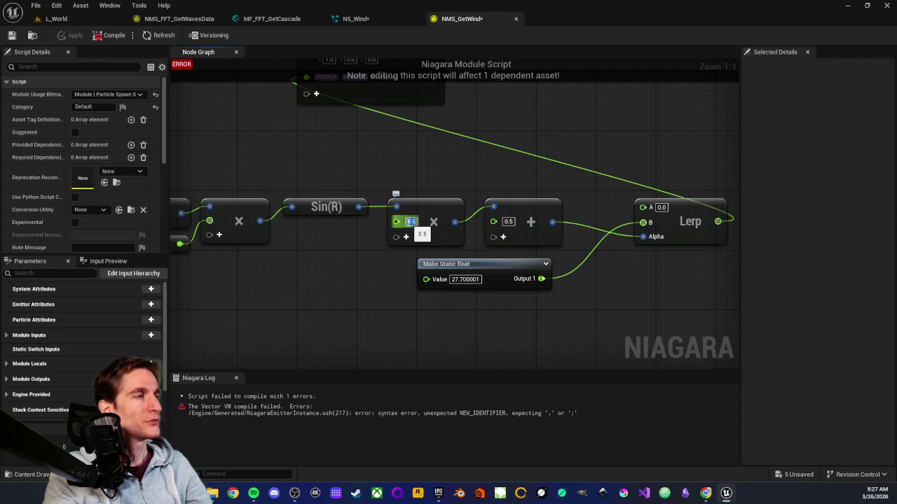
{"action": "key", "text": "Return"}
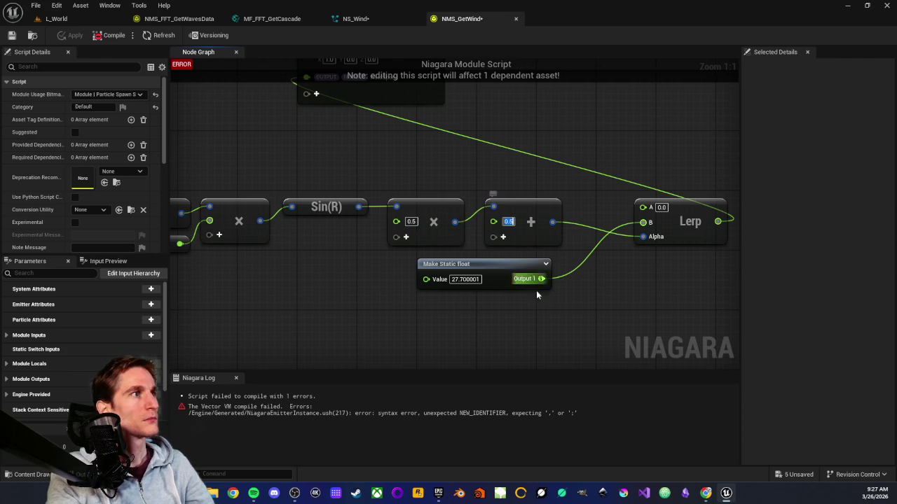
Step: Re-enter the 27.700001 constant as 27.7
{"action": "left_click", "coordinate": [465, 279]}
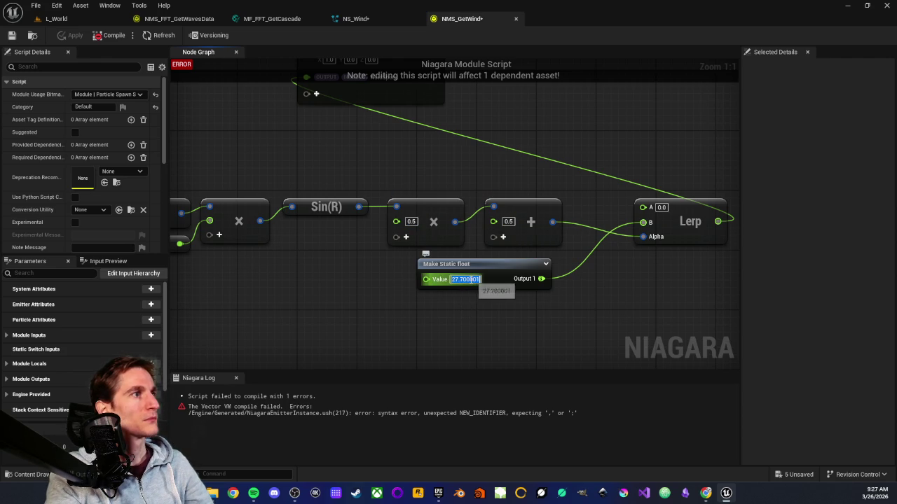
{"action": "type", "text": "27.7"}
{"action": "key", "text": "Return"}
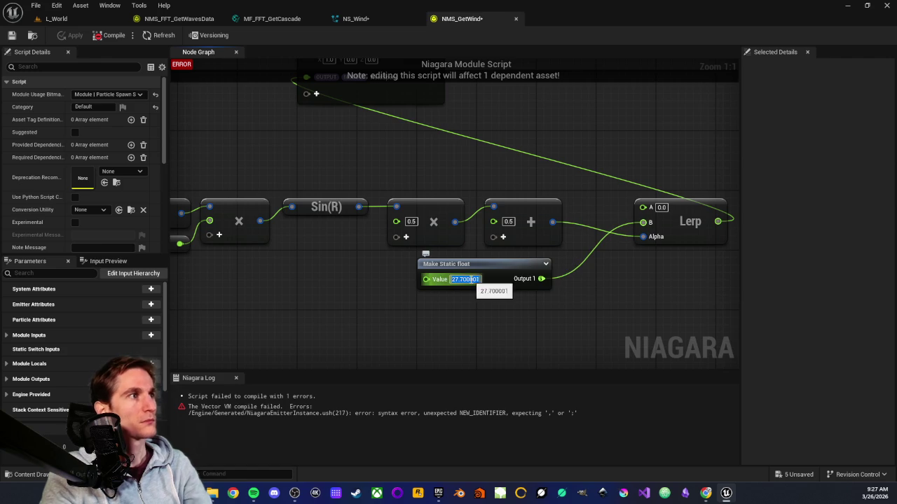
{"action": "key", "text": "Return"}
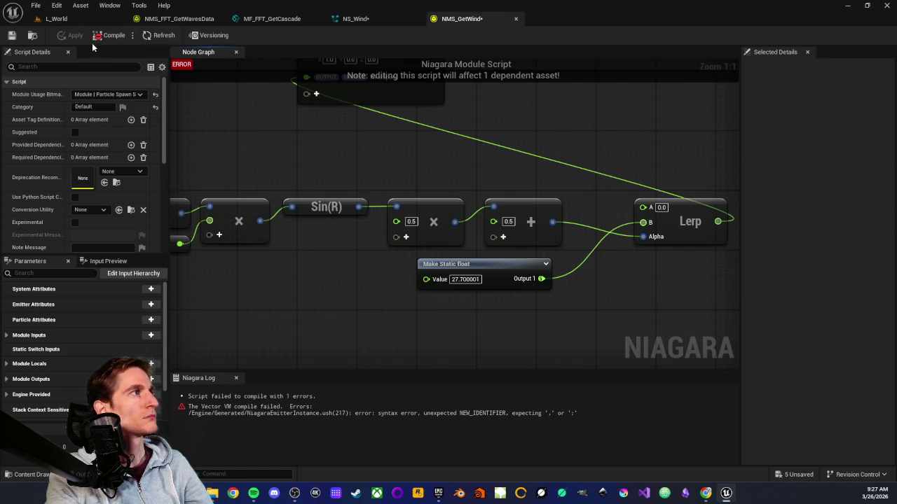
Step: Review the Map Set and Output Module nodes, then disable NMS Get Wind in NS_Wind
{"action": "left_click_drag", "start_coordinate": [303, 127], "coordinate": [495, 171]}
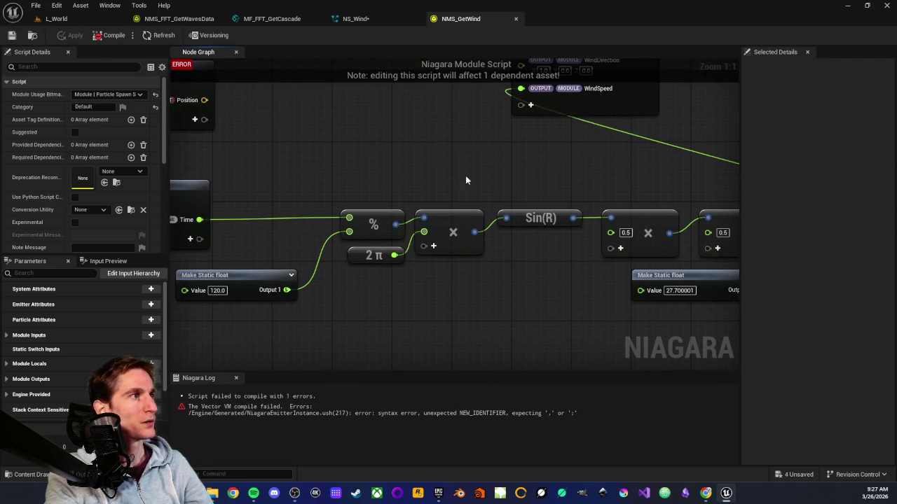
{"action": "mouse_move", "coordinate": [345, 177]}
{"action": "left_mouse_down"}
{"action": "mouse_move", "coordinate": [484, 163]}
{"action": "mouse_move", "coordinate": [464, 251]}
{"action": "left_mouse_up"}
{"action": "left_click_drag", "start_coordinate": [554, 221], "coordinate": [329, 215]}
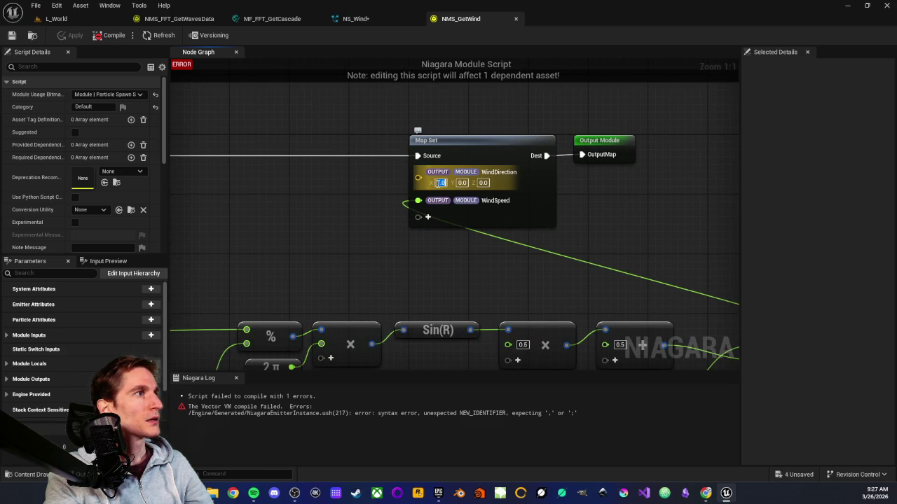
{"action": "left_click", "coordinate": [394, 184]}
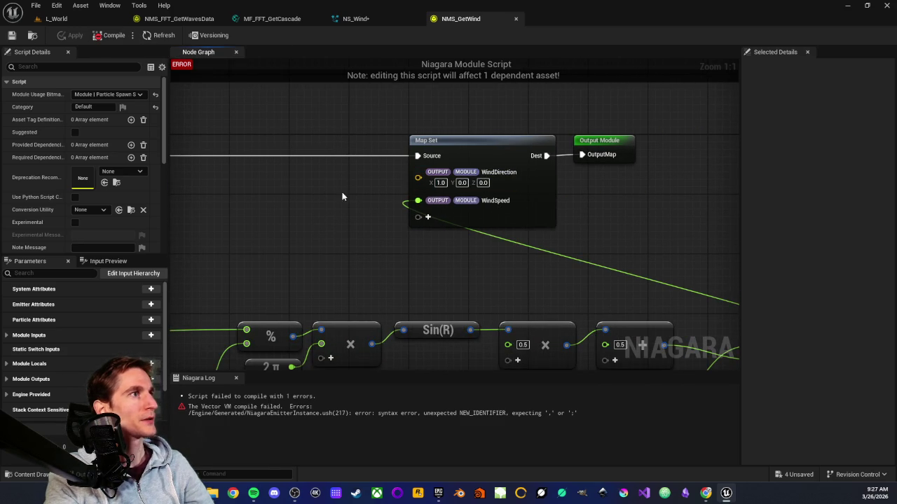
{"action": "scroll", "coordinate": [422, 200], "scroll_direction": "down", "scroll_amount": 2}
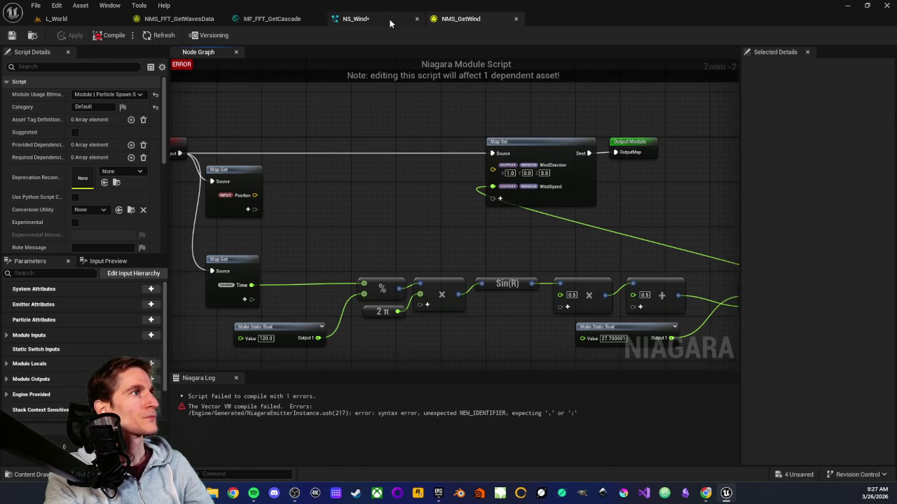
{"action": "left_click", "coordinate": [355, 18]}
{"action": "left_click", "coordinate": [538, 300]}
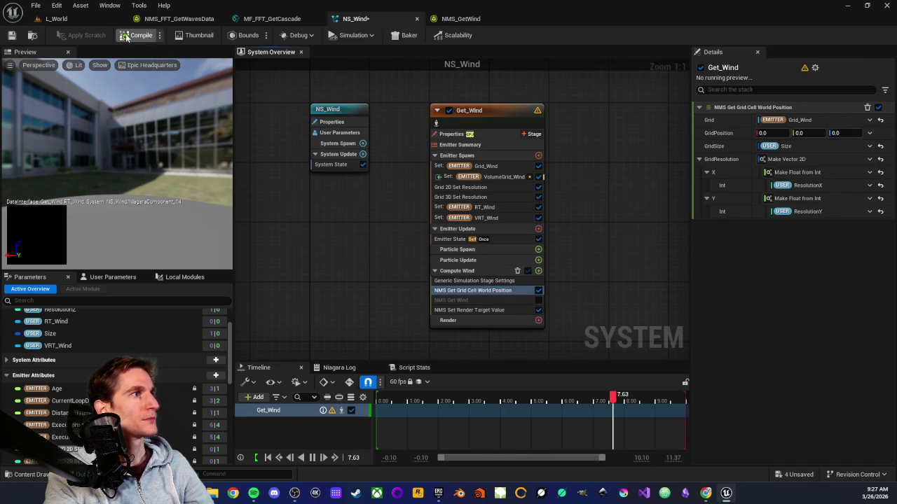
Step: Re-enable NMS Get Wind in the Compute Wind stage and open its NMS_GetWind script graph
{"action": "key", "text": "ctrl+z"}
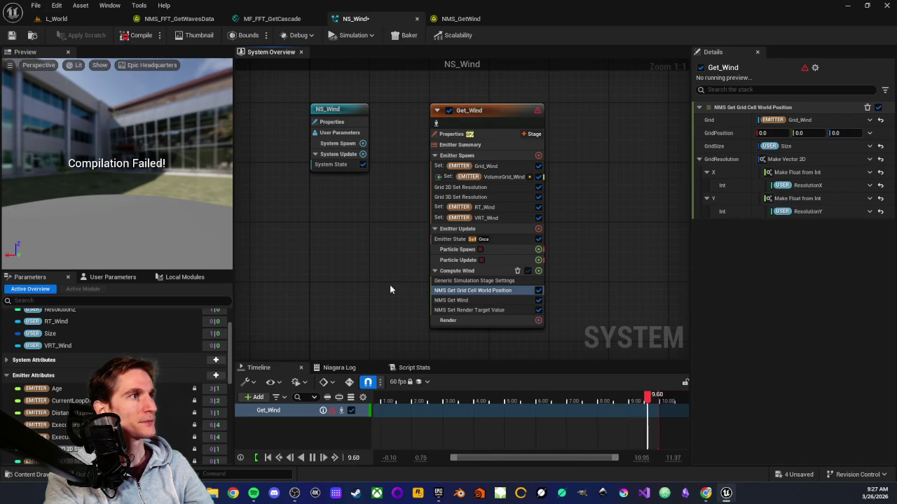
{"action": "left_click", "coordinate": [469, 301]}
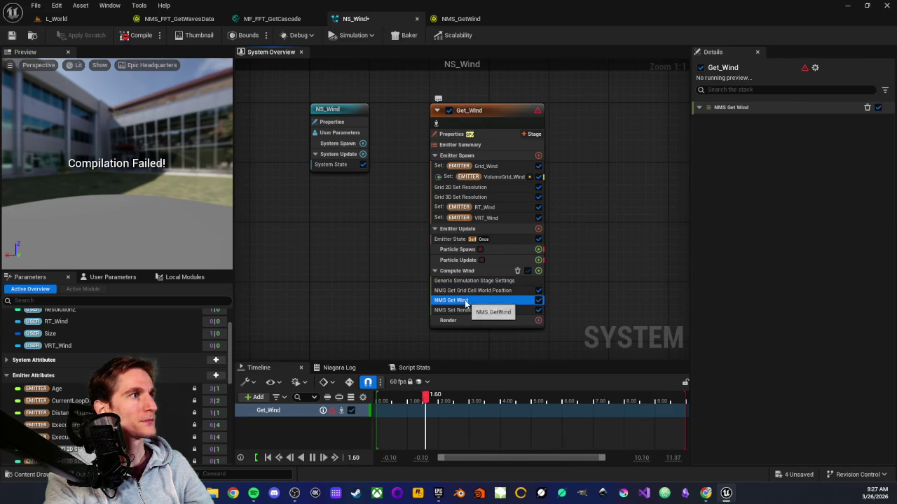
{"action": "left_click", "coordinate": [460, 25]}
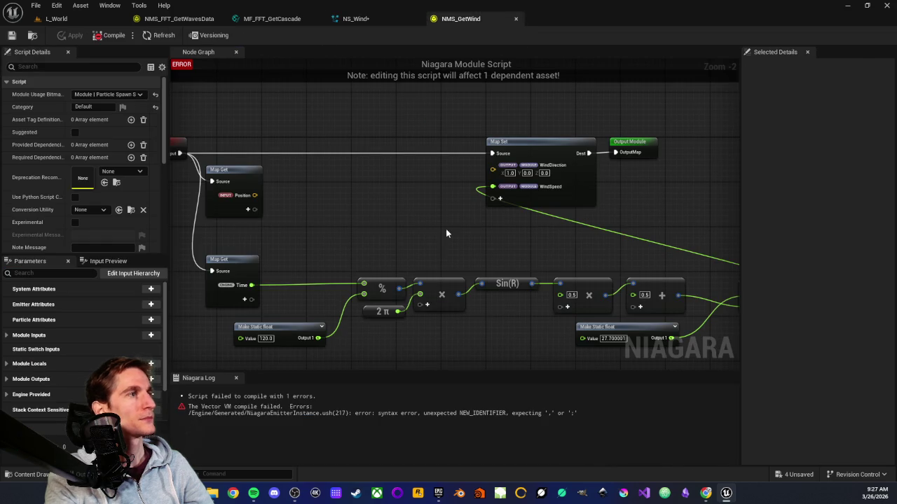
Step: Pan around the NMS_GetWind graph from the Lerp node back to the input and Map Set nodes
{"action": "scroll", "coordinate": [441, 212], "scroll_direction": "up", "scroll_amount": 2}
{"action": "left_click_drag", "start_coordinate": [488, 252], "coordinate": [335, 261]}
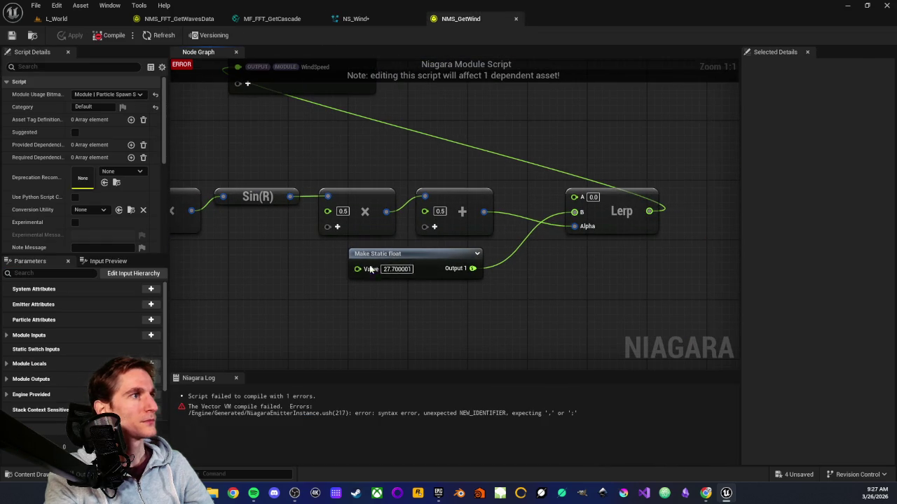
{"action": "left_click_drag", "start_coordinate": [550, 264], "coordinate": [463, 307]}
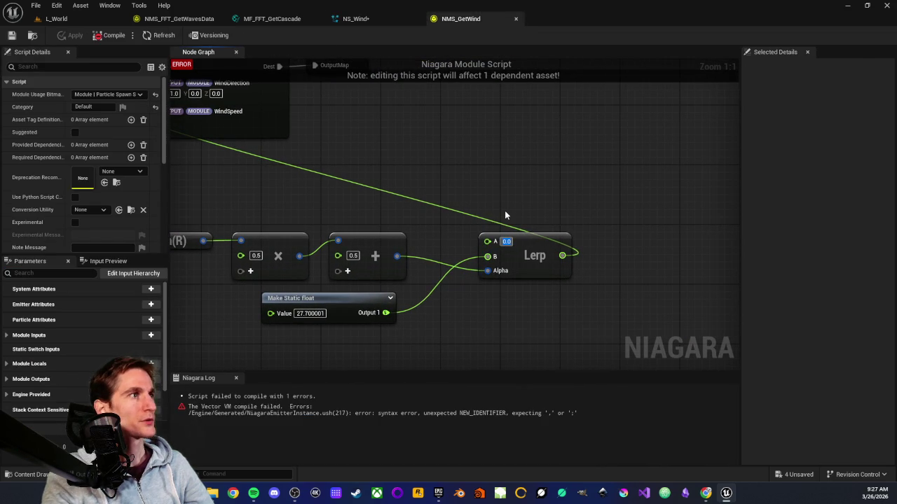
{"action": "mouse_move", "coordinate": [304, 204]}
{"action": "left_mouse_down"}
{"action": "mouse_move", "coordinate": [300, 196]}
{"action": "mouse_move", "coordinate": [374, 273]}
{"action": "mouse_move", "coordinate": [369, 182]}
{"action": "mouse_move", "coordinate": [440, 203]}
{"action": "left_mouse_up"}
{"action": "scroll", "coordinate": [459, 212], "scroll_direction": "down", "scroll_amount": 1}
{"action": "scroll", "coordinate": [506, 214], "scroll_direction": "up", "scroll_amount": 1}
{"action": "mouse_move", "coordinate": [506, 215]}
{"action": "left_mouse_down"}
{"action": "mouse_move", "coordinate": [481, 243]}
{"action": "mouse_move", "coordinate": [451, 252]}
{"action": "mouse_move", "coordinate": [444, 216]}
{"action": "left_mouse_up"}
{"action": "scroll", "coordinate": [415, 230], "scroll_direction": "down", "scroll_amount": 3}
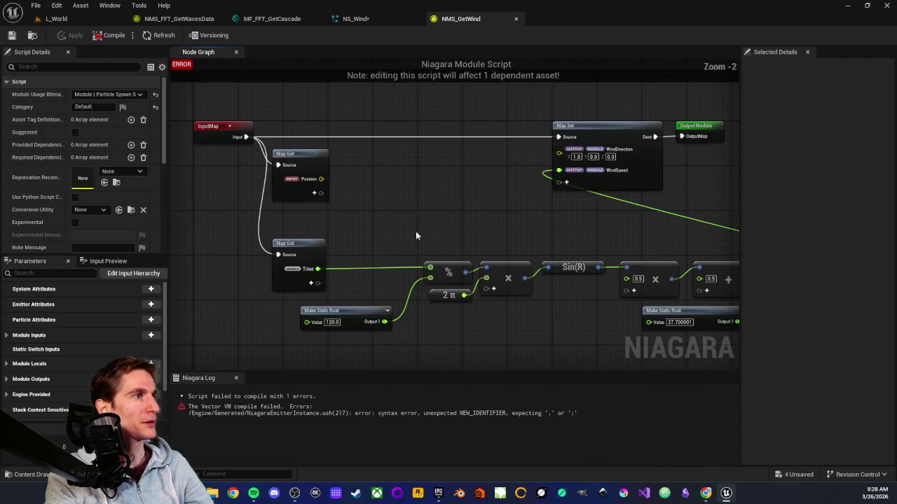
{"action": "scroll", "coordinate": [376, 179], "scroll_direction": "up", "scroll_amount": 1}
Step: Add a Custom Hlsl node to the graph and clear its default placeholder code
{"action": "right_click", "coordinate": [419, 281]}
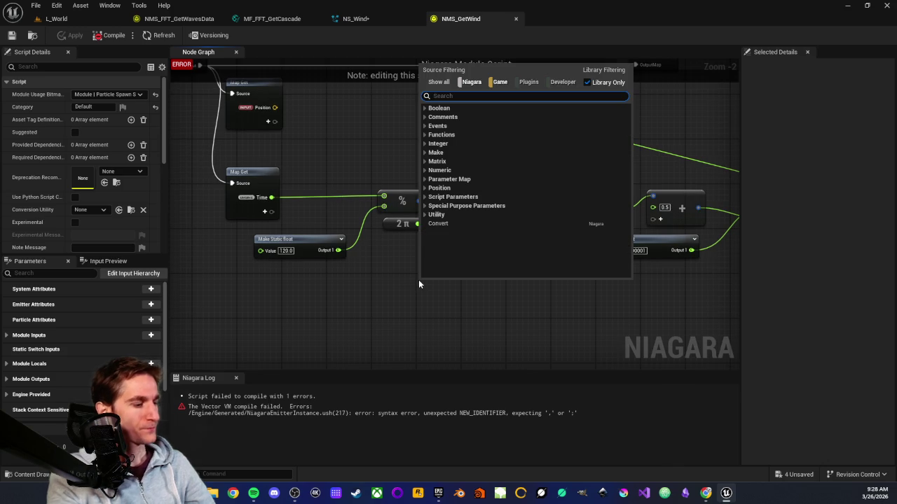
{"action": "type", "text": "c"}
{"action": "key", "text": "BackSpace"}
{"action": "type", "text": "sine(r"}
{"action": "type", "text": "custo"}
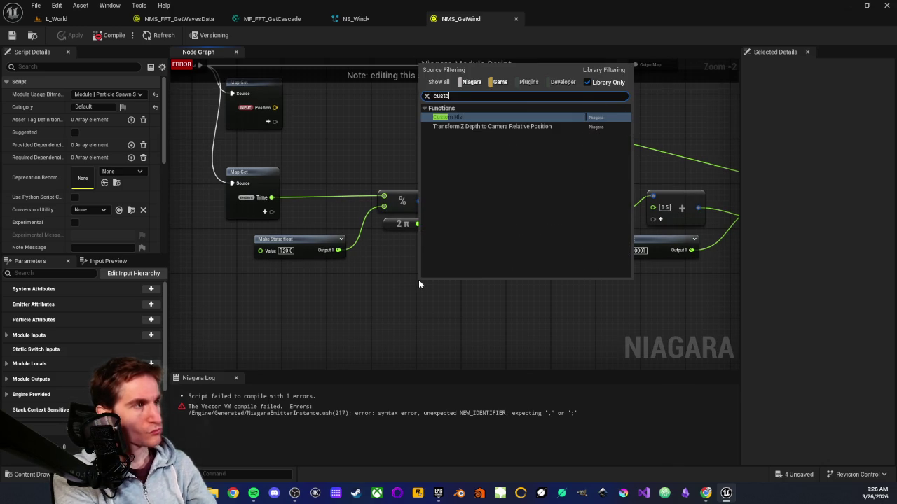
{"action": "key", "text": "Return"}
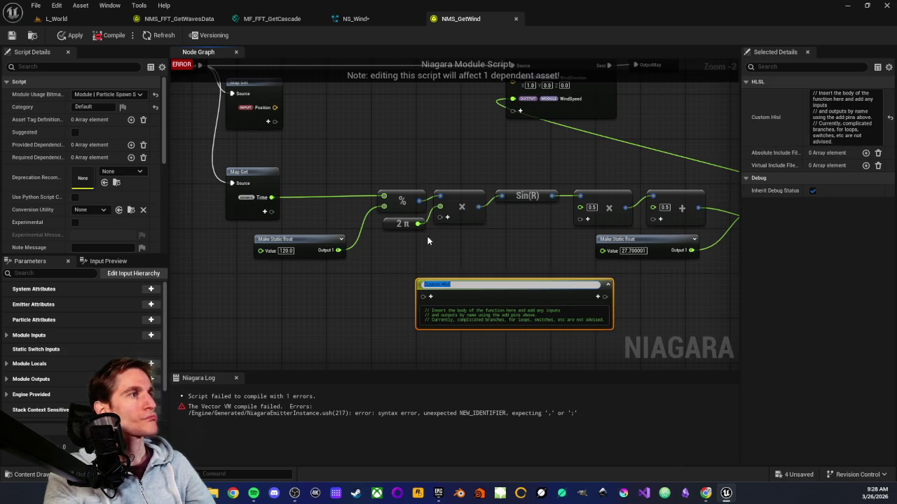
{"action": "left_click", "coordinate": [462, 309]}
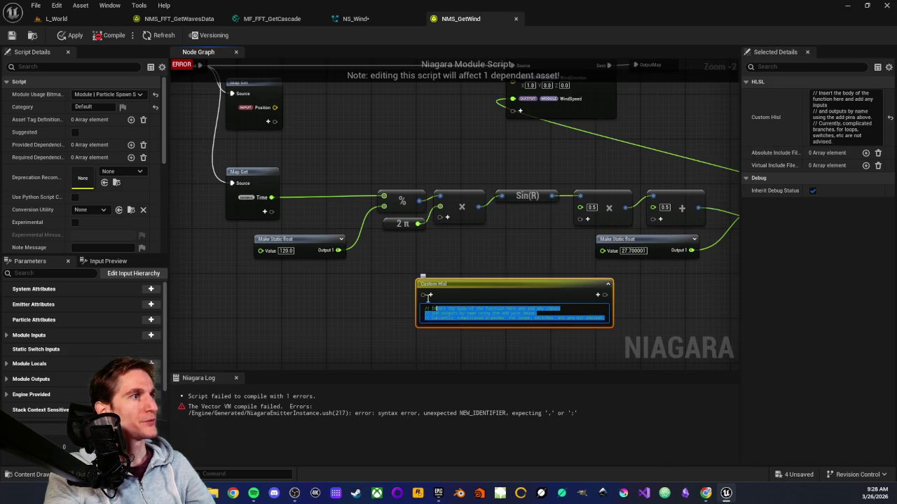
{"action": "key", "text": "BackSpace"}
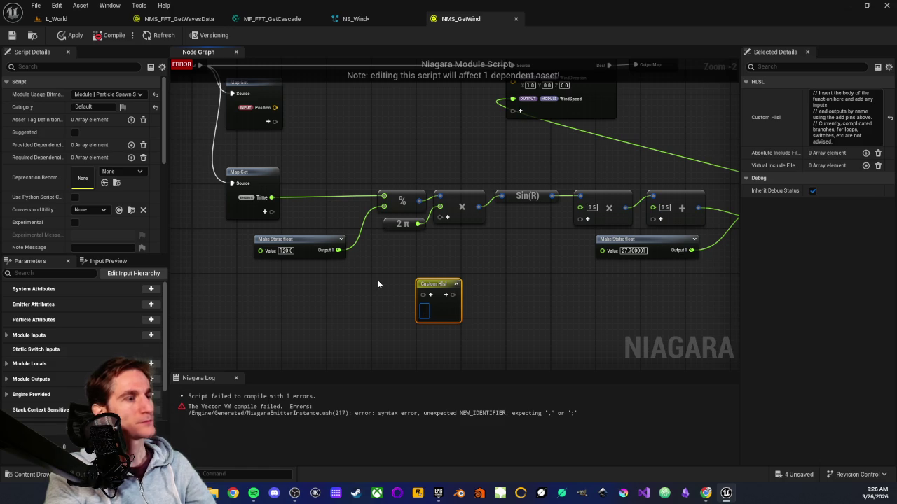
Step: Wire Map Get's Time into the Custom Hlsl node and its output into Map Set's WindSpeed
{"action": "scroll", "coordinate": [372, 266], "scroll_direction": "up", "scroll_amount": 2}
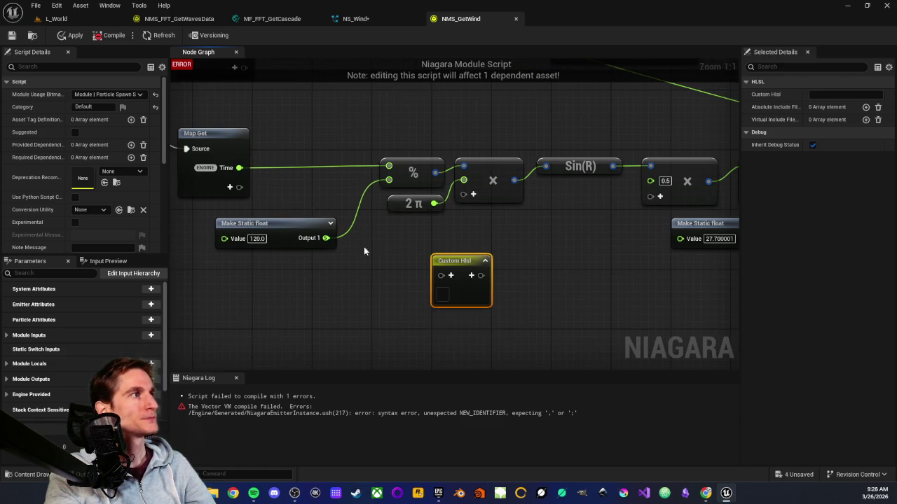
{"action": "scroll", "coordinate": [367, 250], "scroll_direction": "down", "scroll_amount": 2}
{"action": "left_click_drag", "start_coordinate": [266, 213], "coordinate": [418, 295]}
{"action": "left_click", "coordinate": [427, 269]}
{"action": "scroll", "coordinate": [430, 263], "scroll_direction": "down", "scroll_amount": 1}
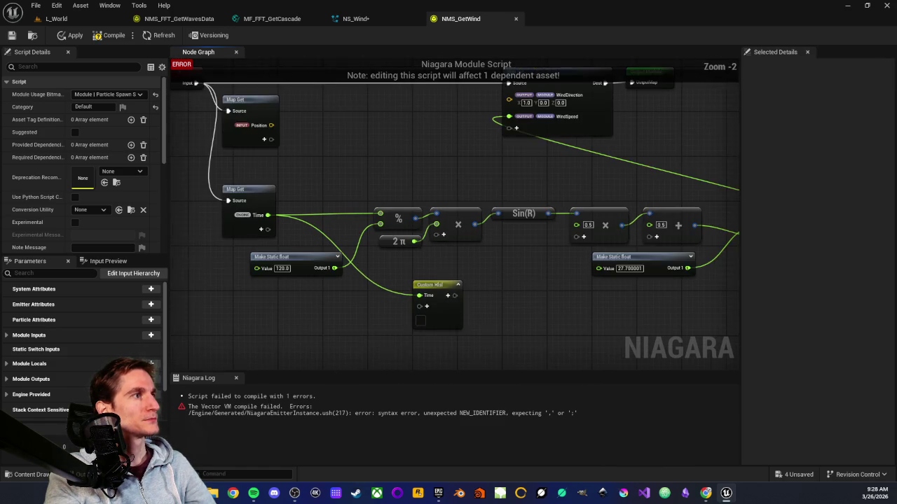
{"action": "scroll", "coordinate": [392, 283], "scroll_direction": "up", "scroll_amount": 1}
{"action": "mouse_move", "coordinate": [436, 124]}
{"action": "left_mouse_down"}
{"action": "mouse_move", "coordinate": [403, 306]}
{"action": "mouse_move", "coordinate": [383, 303]}
{"action": "left_mouse_up"}
{"action": "scroll", "coordinate": [403, 254], "scroll_direction": "up", "scroll_amount": 2}
Step: Rename the Custom Hlsl output pin to Out_WindSpeed
{"action": "left_click", "coordinate": [442, 249]}
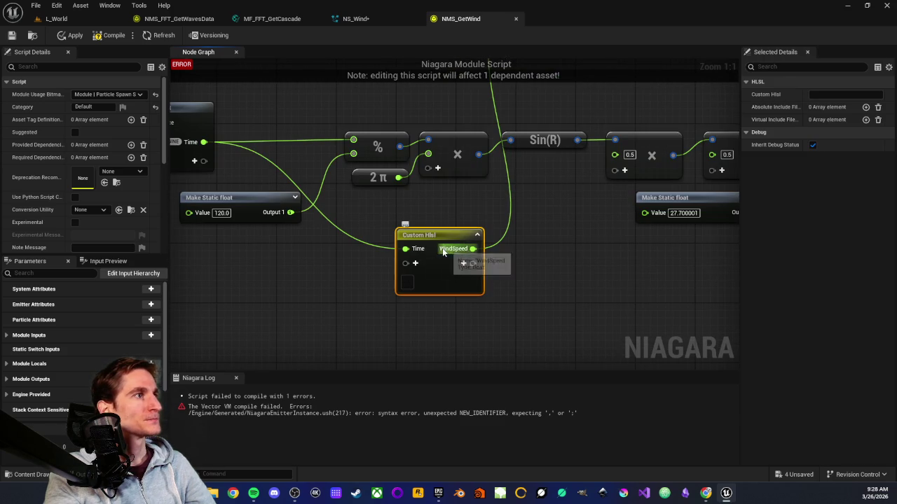
{"action": "type", "text": "Out_"}
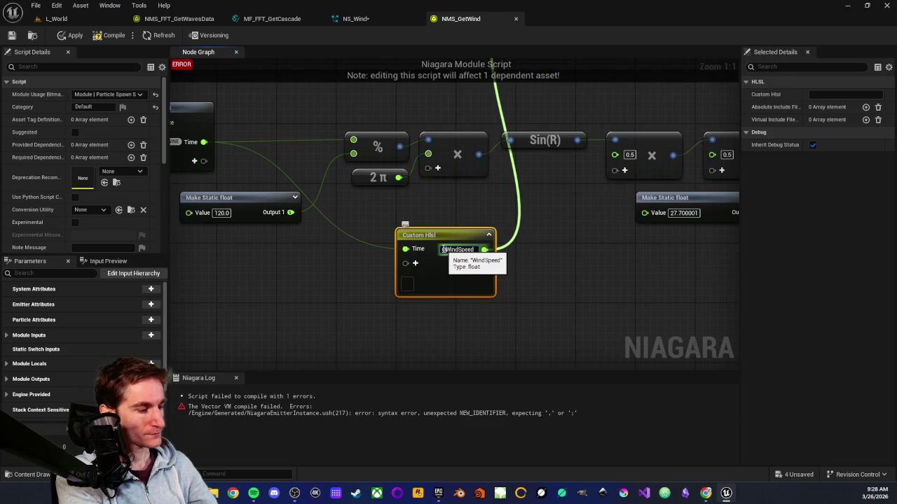
{"action": "key", "text": "Return"}
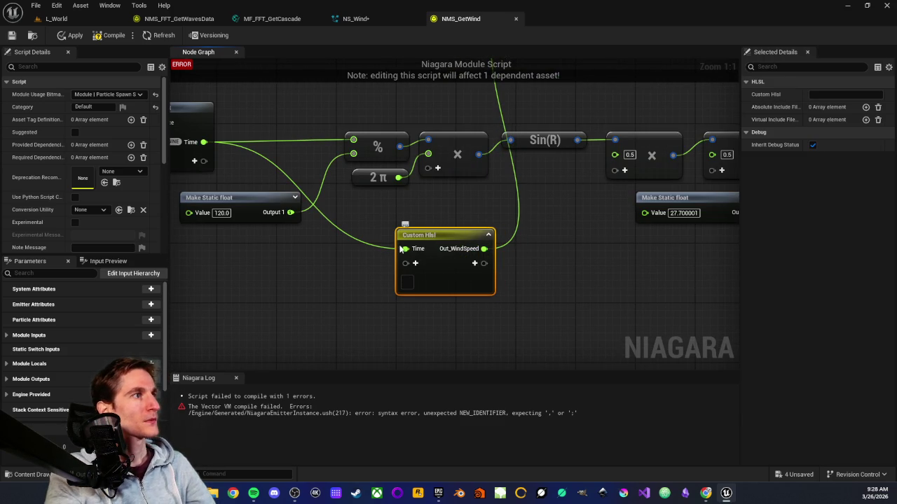
{"action": "left_click", "coordinate": [419, 249]}
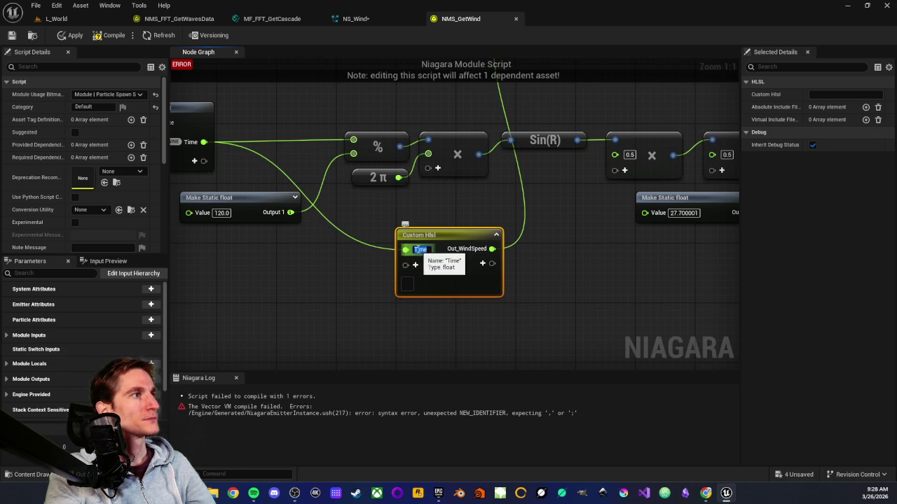
Step: Rename the input pin to In_Time and write Out_WindSpeed = lerp(0.0f, Amplitude); in the code
{"action": "type", "text": "In_"}
{"action": "key", "text": "Return"}
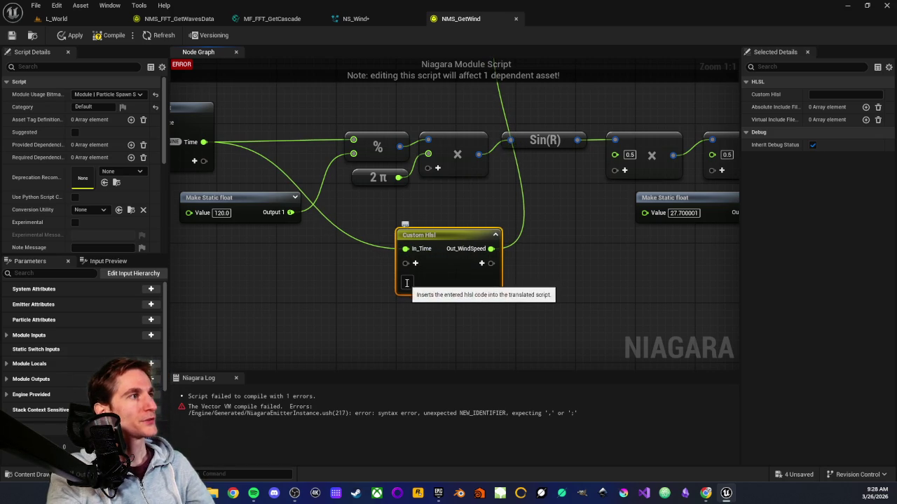
{"action": "left_click", "coordinate": [407, 283]}
{"action": "type", "text": "Out_Wind"}
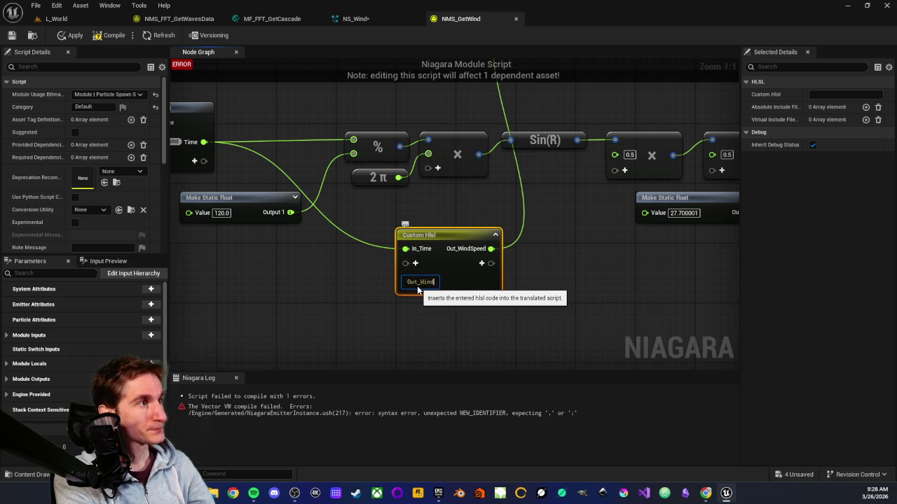
{"action": "type", "text": "Speed"}
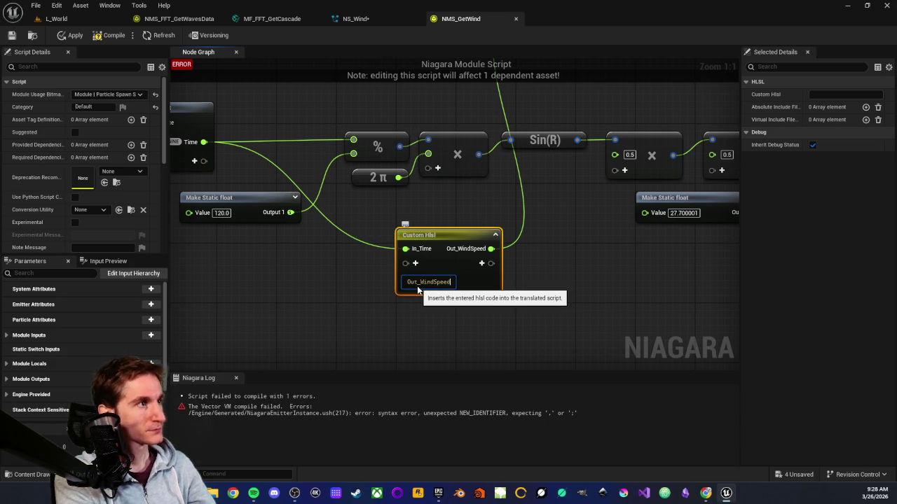
{"action": "type", "text": " = "}
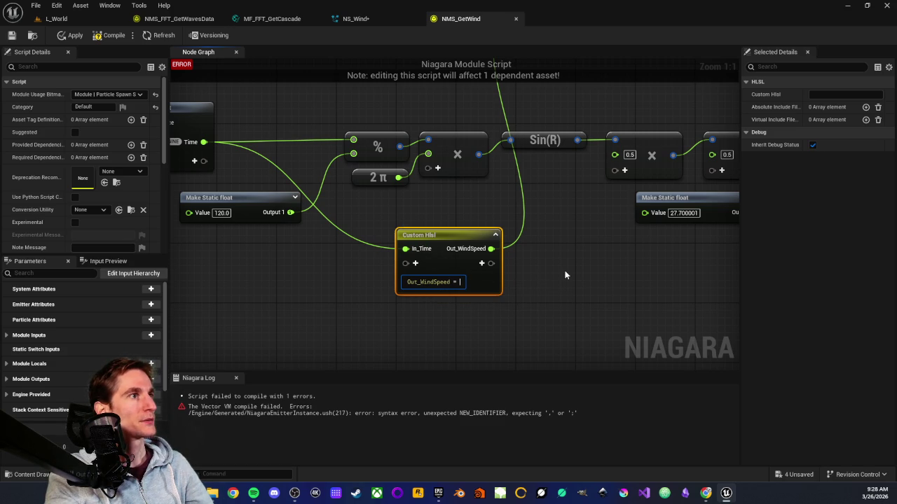
{"action": "type", "text": "ler"}
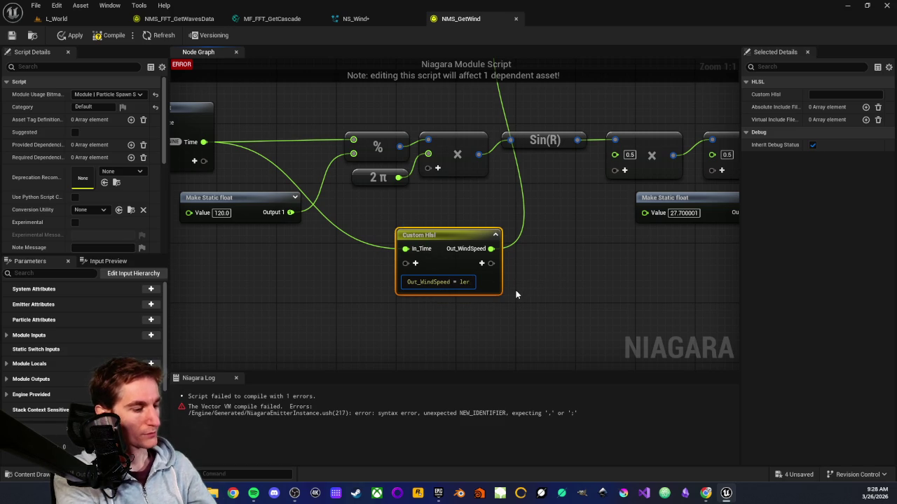
{"action": "type", "text": "p(0.0f"}
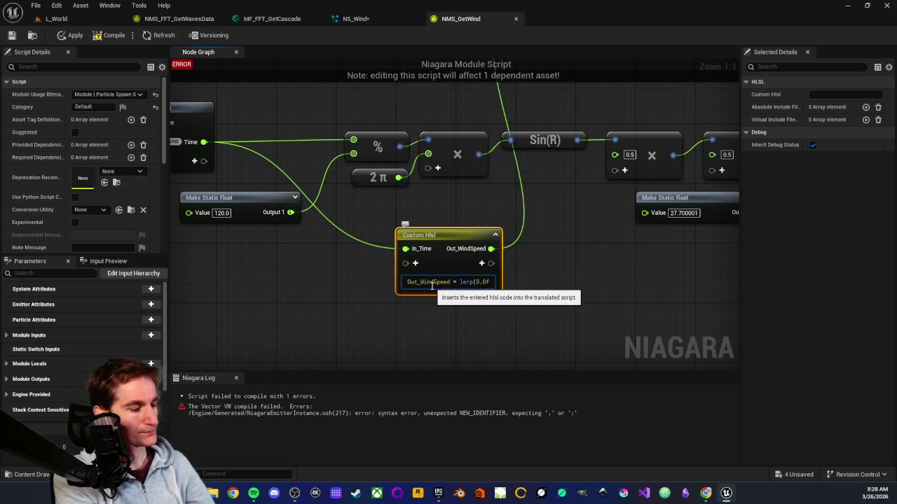
{"action": "type", "text": ","}
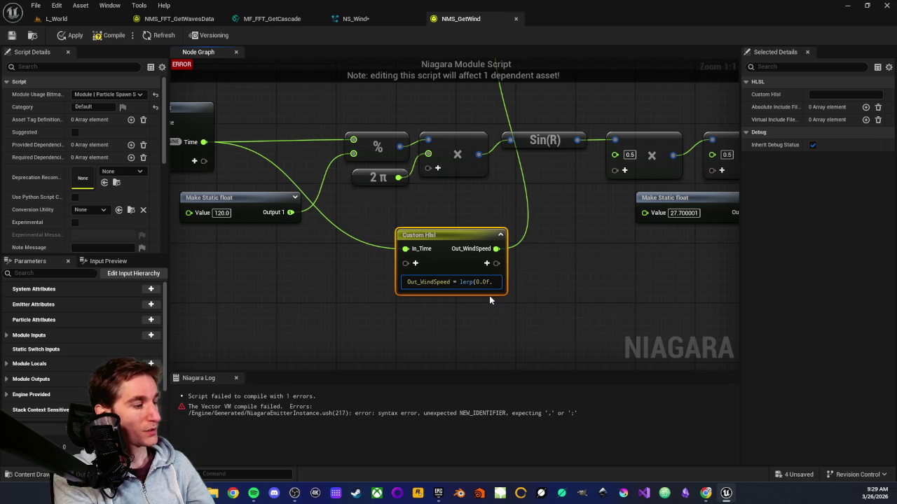
{"action": "type", "text": " Ampl"}
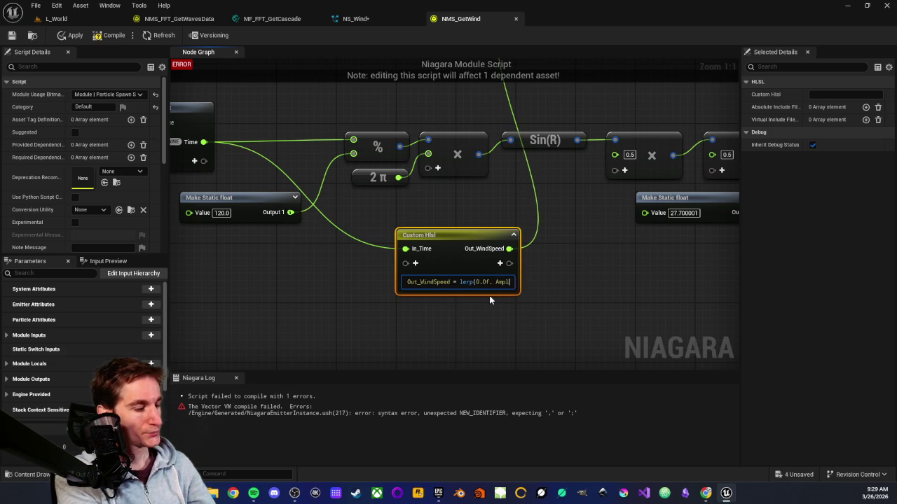
{"action": "type", "text": "itude"}
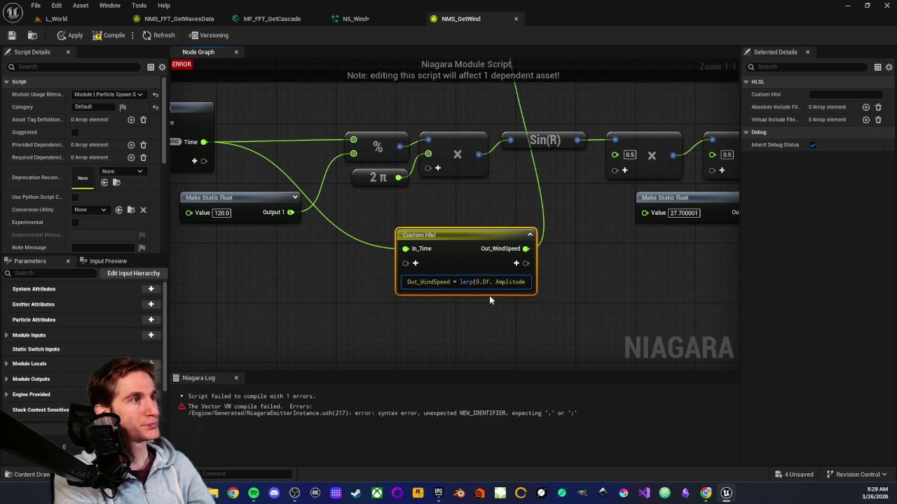
{"action": "type", "text": ");"}
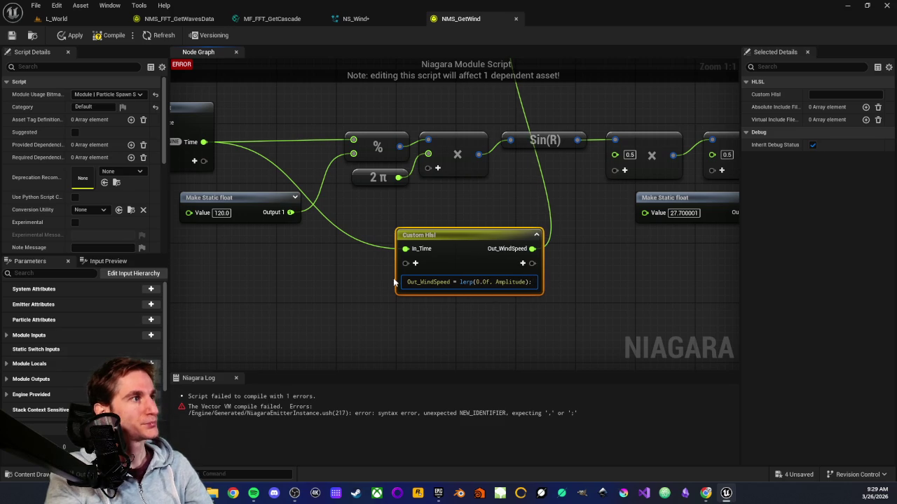
{"action": "left_click", "coordinate": [409, 282]}
{"action": "key", "text": "Return"}
{"action": "type", "text": "float Amplitude = In8Time / 120.0f"}
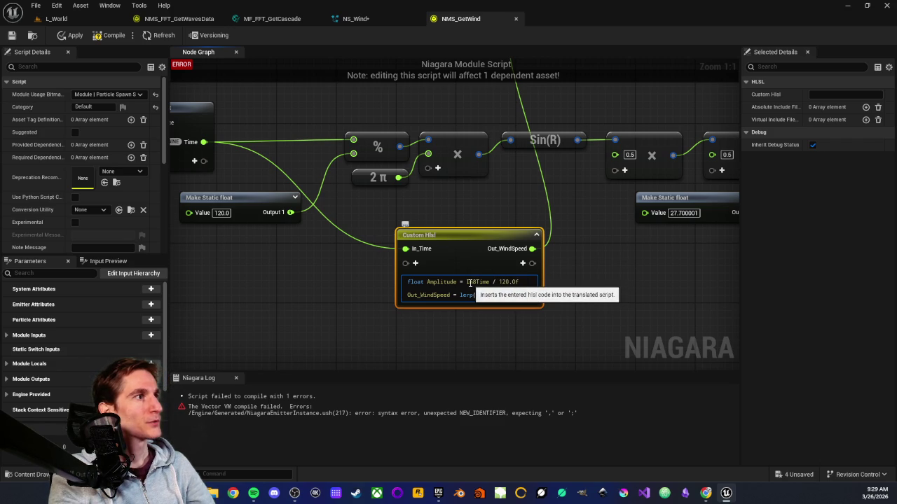
Step: Parenthesize the time-over-120.0f expression on the Amplitude line
{"action": "key", "text": "BackSpace"}
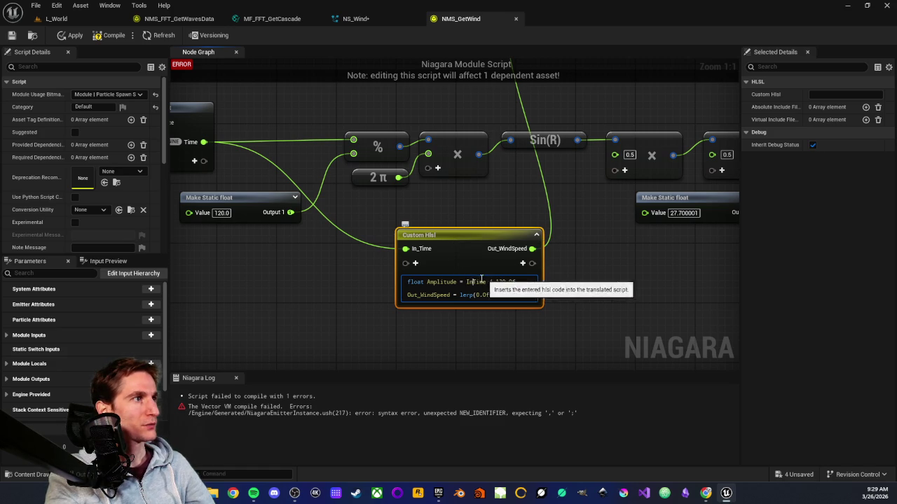
{"action": "type", "text": "("}
{"action": "left_click", "coordinate": [521, 281]}
{"action": "type", "text": ")"}
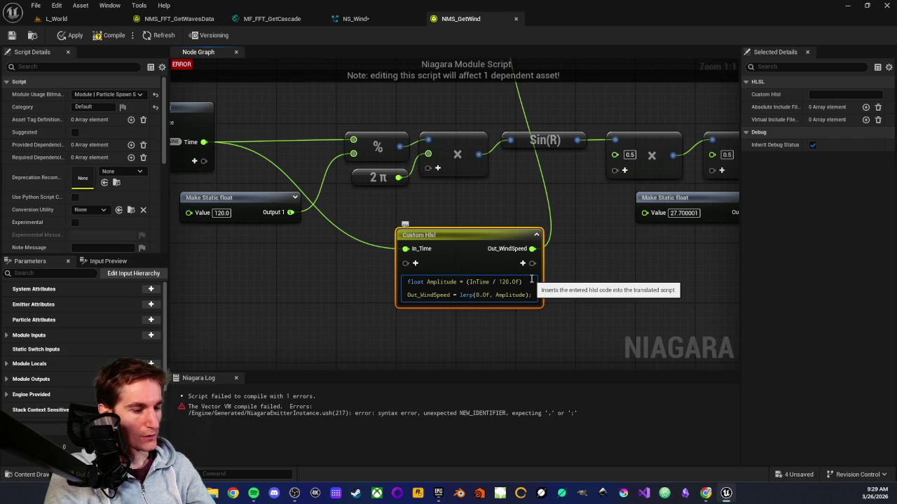
{"action": "type", "text": "0.5"}
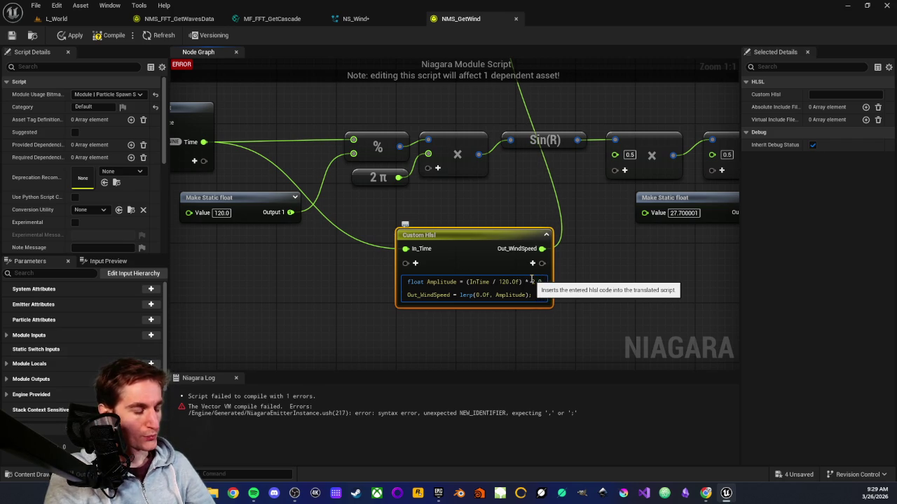
{"action": "type", "text": "06"}
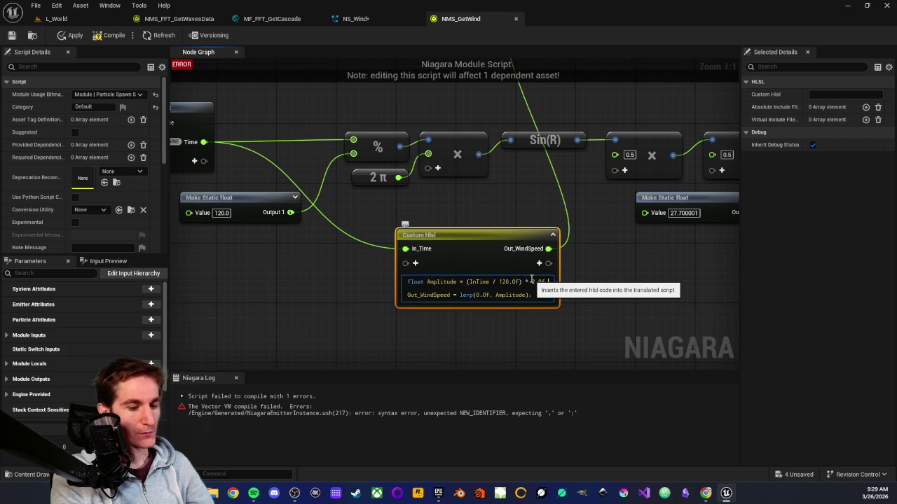
{"action": "type", "text": " *"}
{"action": "type", "text": " DT"}
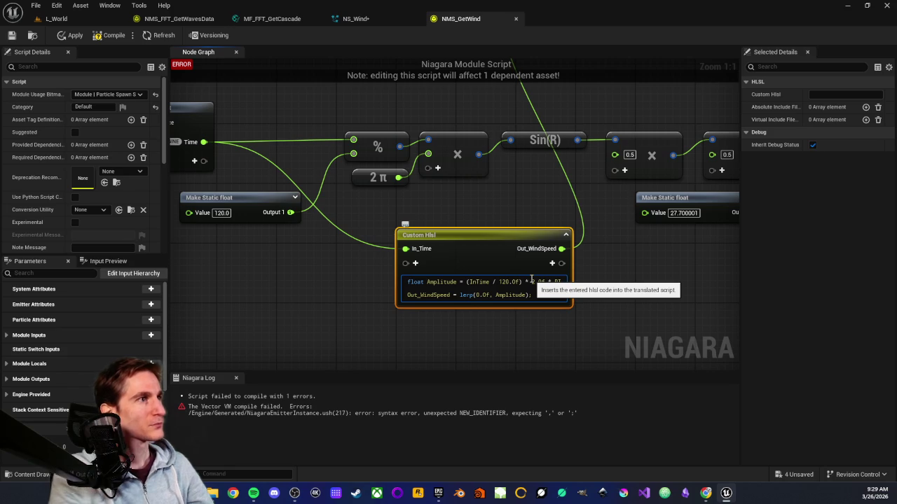
{"action": "left_click", "coordinate": [465, 282]}
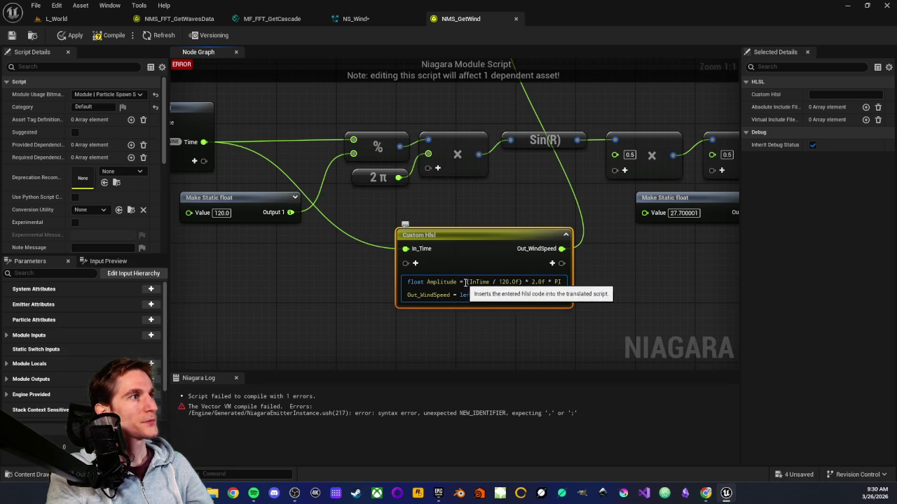
{"action": "type", "text": "("}
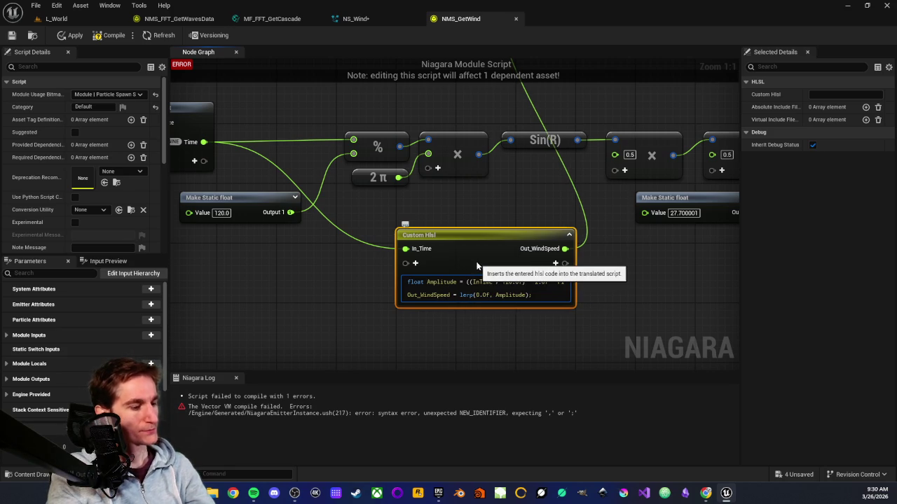
{"action": "key", "text": "End"}
{"action": "type", "text": ")"}
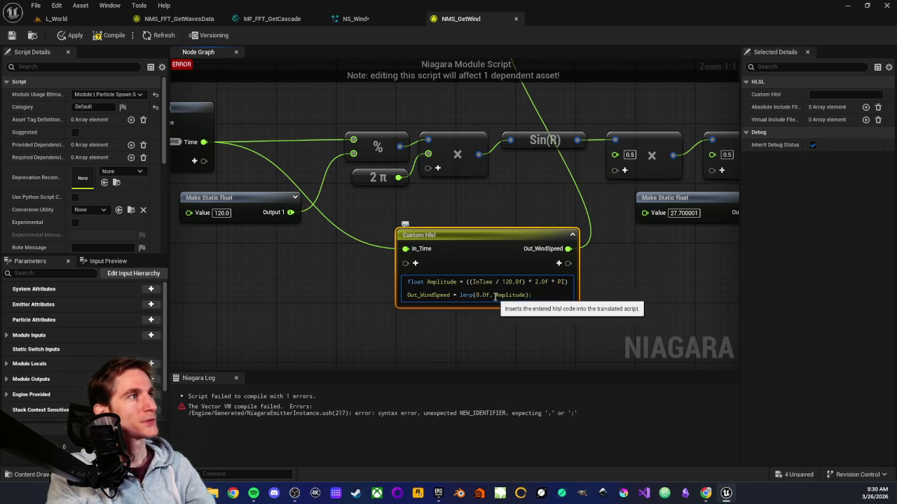
Step: Wrap the Amplitude expression in sin() and append * 0.5f + 0.5f;
{"action": "left_click", "coordinate": [464, 283]}
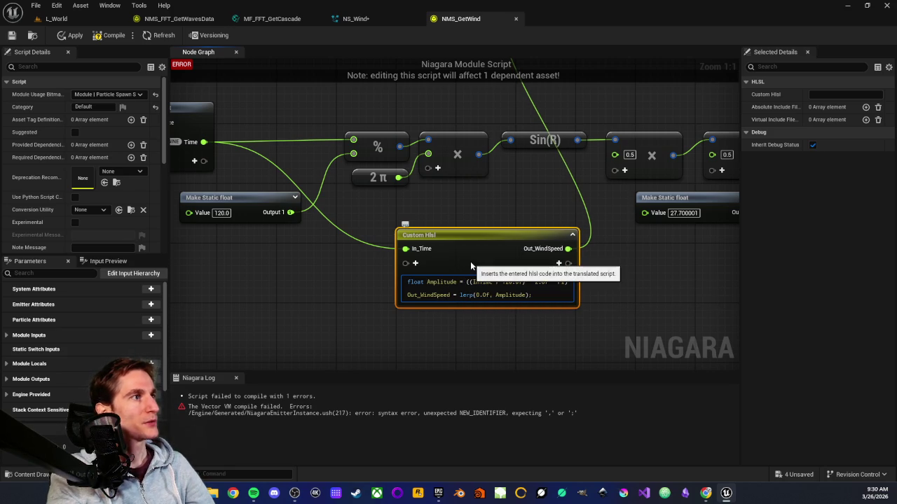
{"action": "type", "text": "sin"}
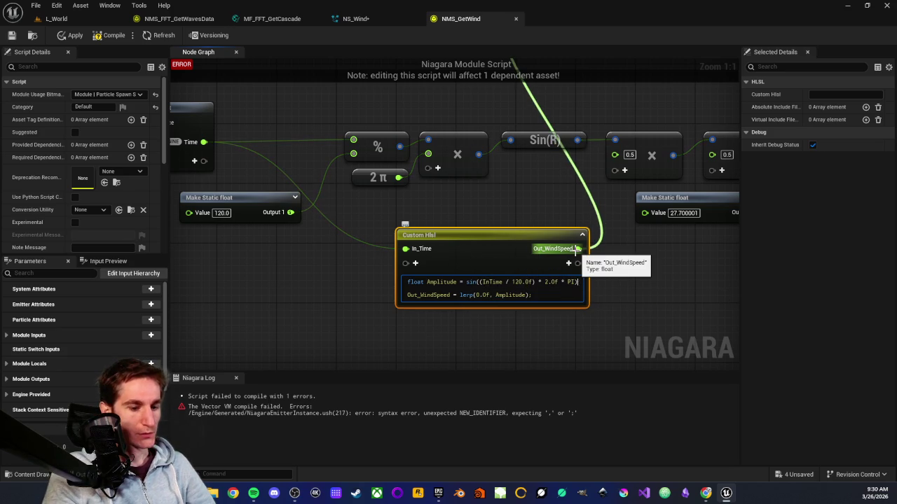
{"action": "type", "text": "*"}
{"action": "type", "text": " 0.5f"}
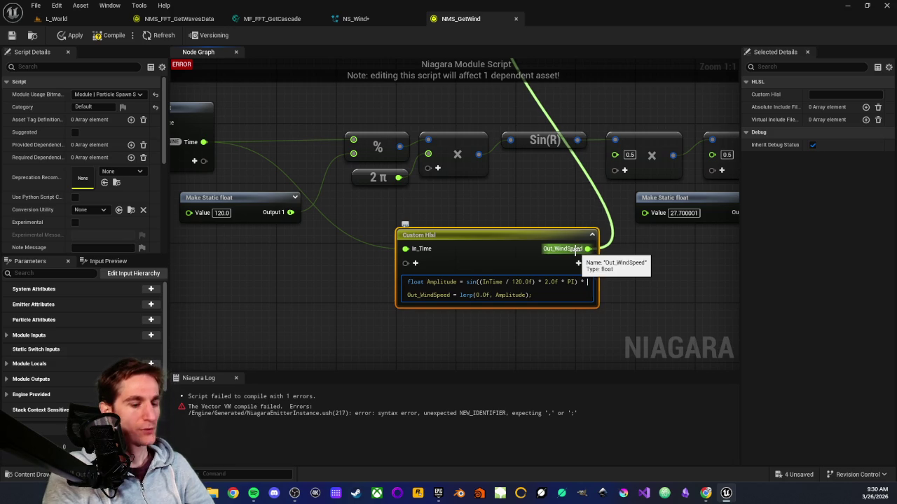
{"action": "type", "text": " + 0.5f +"}
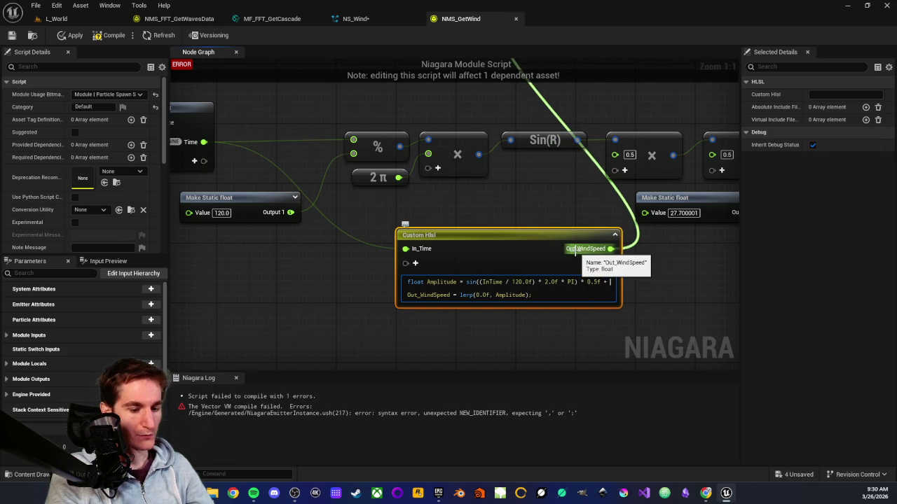
{"action": "type", "text": "f"}
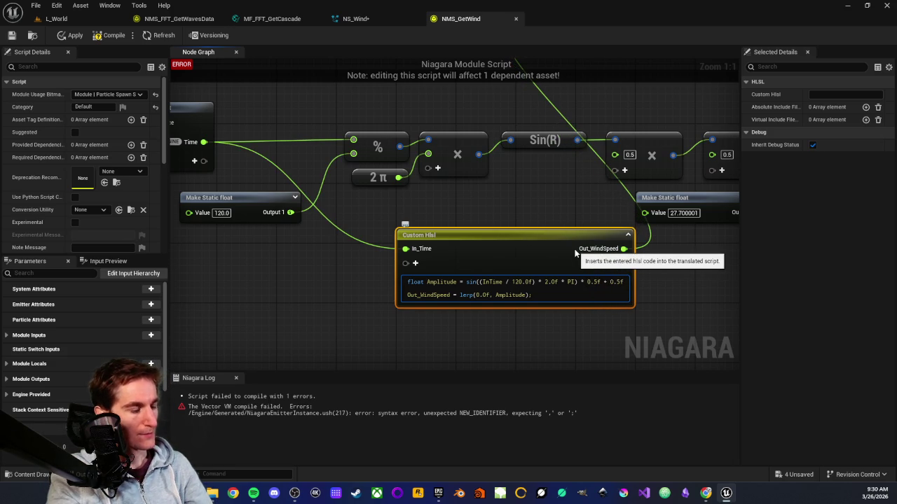
{"action": "type", "text": ";"}
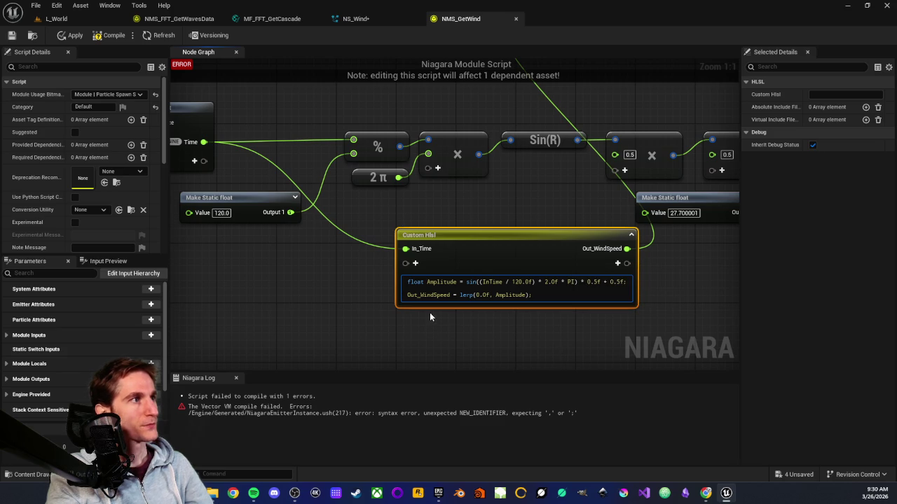
{"action": "left_click", "coordinate": [335, 307]}
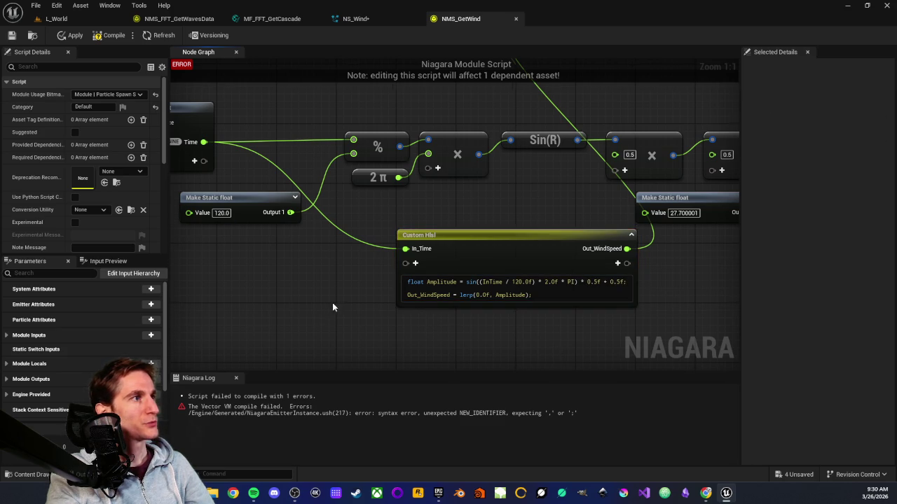
Step: Insert 27.7f as the lerp's second argument: Out_WindSpeed = lerp(0.0f, 27.7f, Amplitude)
{"action": "left_click_drag", "start_coordinate": [334, 307], "coordinate": [316, 310]}
{"action": "left_click_drag", "start_coordinate": [315, 265], "coordinate": [330, 279]}
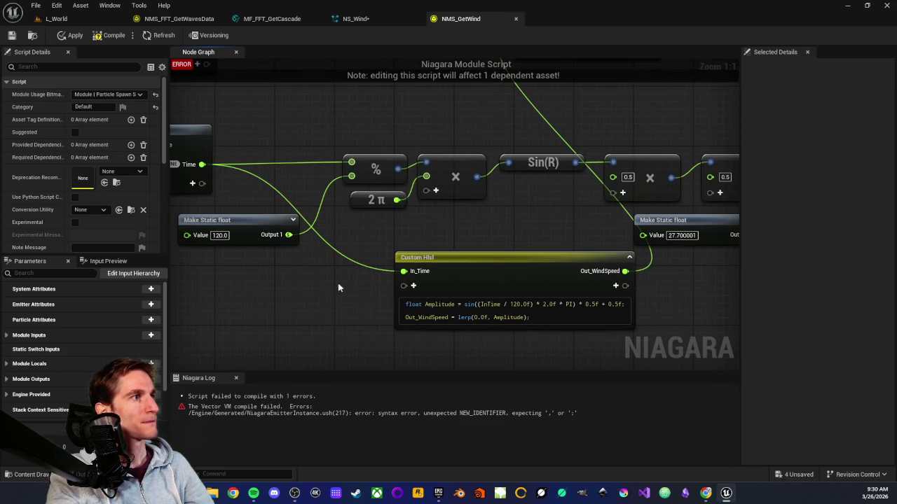
{"action": "mouse_move", "coordinate": [388, 288]}
{"action": "left_mouse_down"}
{"action": "mouse_move", "coordinate": [418, 293]}
{"action": "mouse_move", "coordinate": [505, 237]}
{"action": "mouse_move", "coordinate": [357, 228]}
{"action": "left_mouse_up"}
{"action": "scroll", "coordinate": [357, 228], "scroll_direction": "down", "scroll_amount": 1}
{"action": "scroll", "coordinate": [442, 222], "scroll_direction": "up", "scroll_amount": 1}
{"action": "left_click_drag", "start_coordinate": [442, 221], "coordinate": [487, 217]}
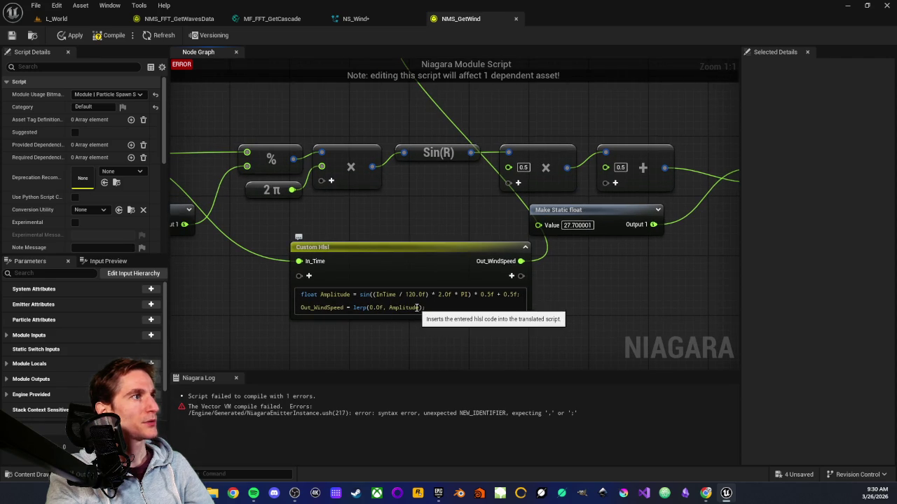
{"action": "left_click", "coordinate": [516, 299]}
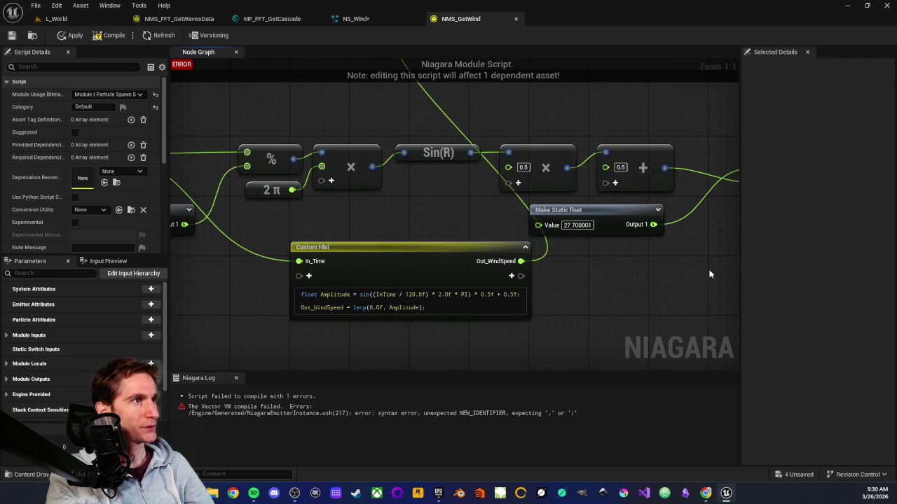
{"action": "left_click_drag", "start_coordinate": [713, 269], "coordinate": [607, 278]}
{"action": "left_click_drag", "start_coordinate": [300, 337], "coordinate": [353, 319]}
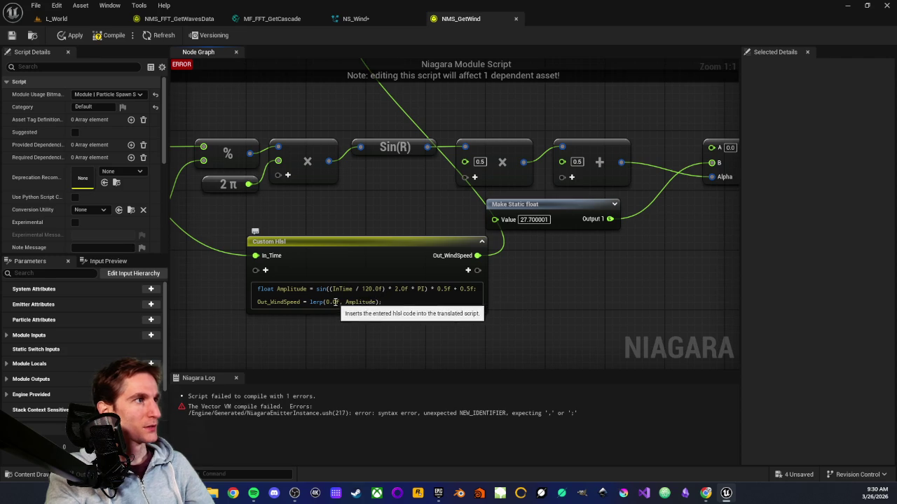
{"action": "left_click", "coordinate": [346, 302]}
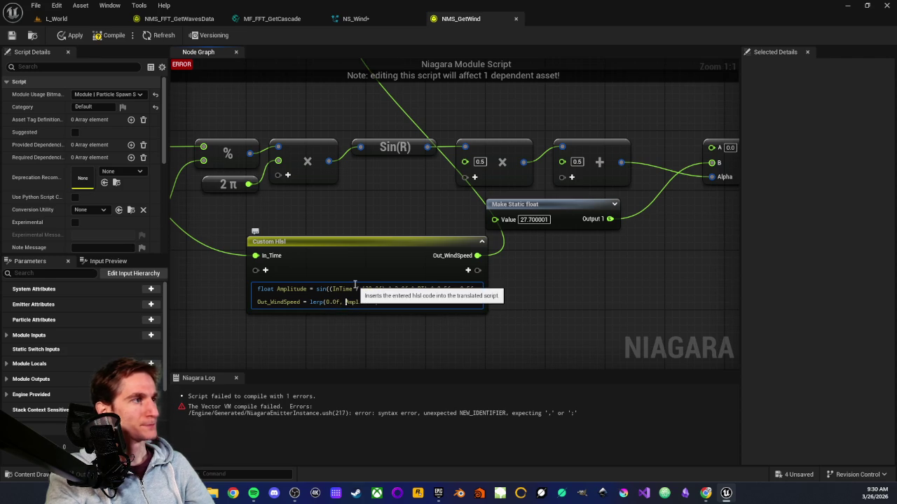
{"action": "type", "text": "27.7"}
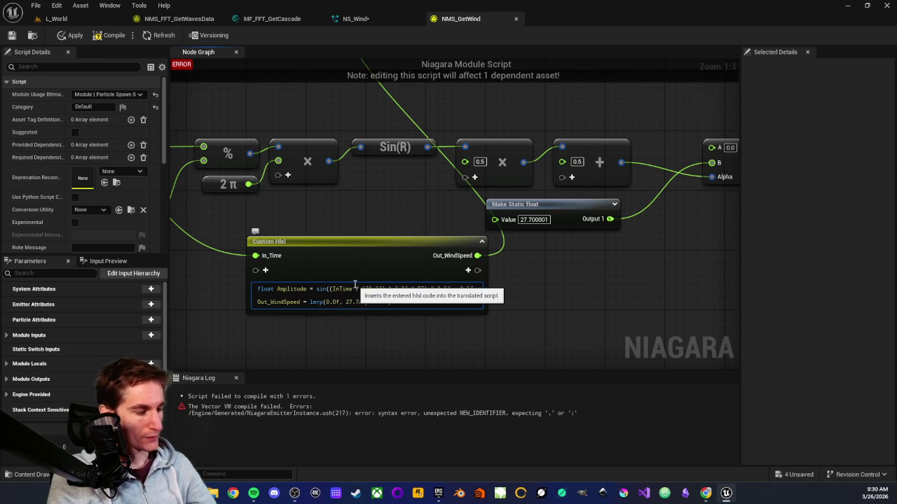
{"action": "type", "text": "f, Amplitude);"}
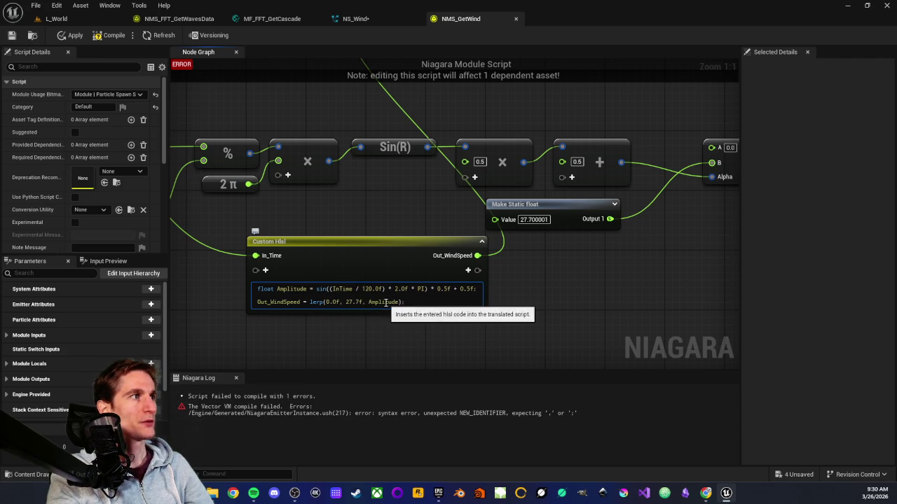
{"action": "left_click", "coordinate": [365, 324]}
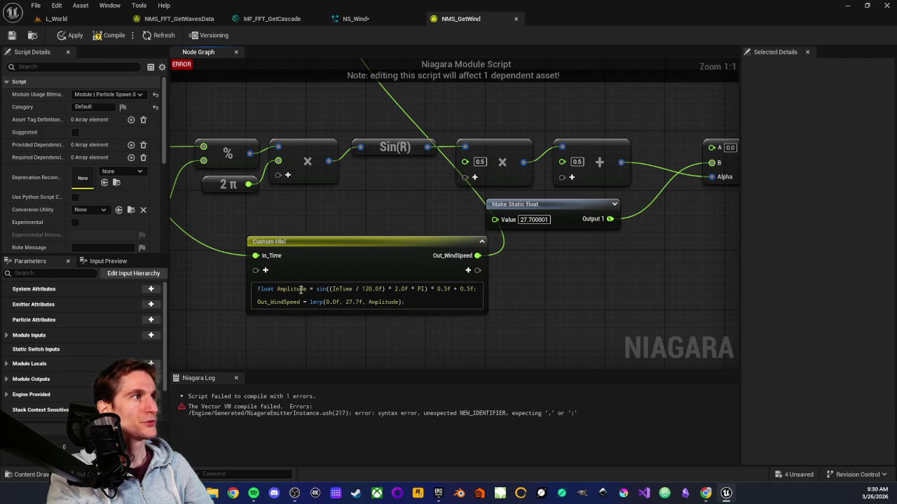
Step: Look over the graph from the Time and Make Static float nodes to the Lerp, then compile the module
{"action": "scroll", "coordinate": [350, 327], "scroll_direction": "up", "scroll_amount": 1}
{"action": "scroll", "coordinate": [359, 320], "scroll_direction": "down", "scroll_amount": 1}
{"action": "scroll", "coordinate": [370, 306], "scroll_direction": "up", "scroll_amount": 1}
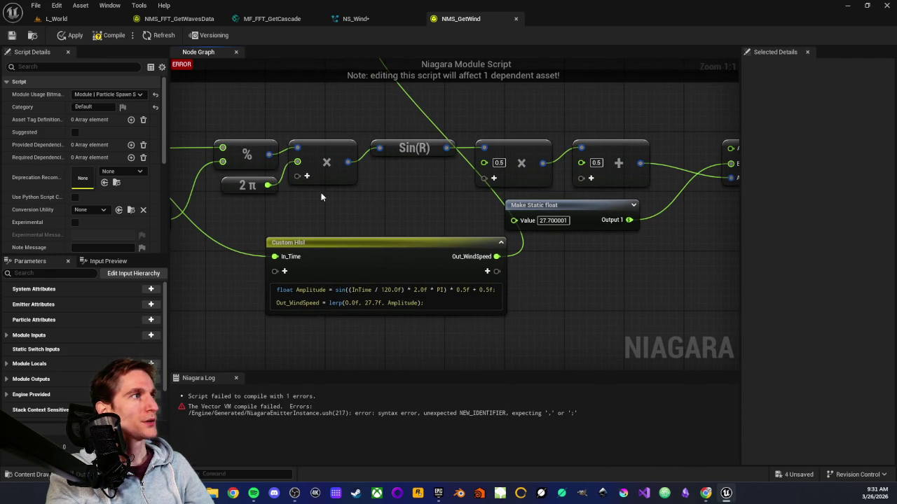
{"action": "mouse_move", "coordinate": [332, 224]}
{"action": "left_mouse_down"}
{"action": "mouse_move", "coordinate": [355, 258]}
{"action": "mouse_move", "coordinate": [361, 170]}
{"action": "left_mouse_up"}
{"action": "mouse_move", "coordinate": [518, 217]}
{"action": "left_mouse_down"}
{"action": "mouse_move", "coordinate": [341, 252]}
{"action": "mouse_move", "coordinate": [418, 236]}
{"action": "left_mouse_up"}
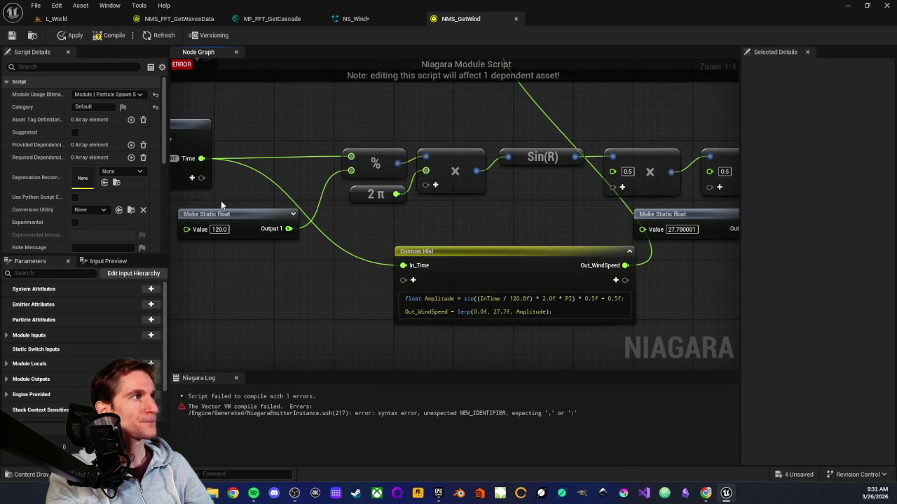
{"action": "left_click_drag", "start_coordinate": [263, 270], "coordinate": [236, 278]}
{"action": "left_click_drag", "start_coordinate": [390, 210], "coordinate": [362, 218]}
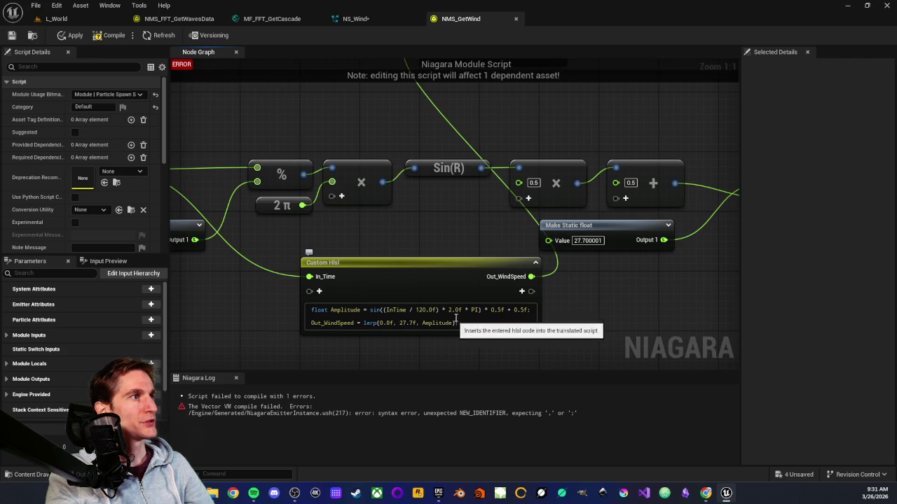
{"action": "mouse_move", "coordinate": [428, 208]}
{"action": "left_mouse_down"}
{"action": "mouse_move", "coordinate": [400, 204]}
{"action": "mouse_move", "coordinate": [370, 156]}
{"action": "left_mouse_up"}
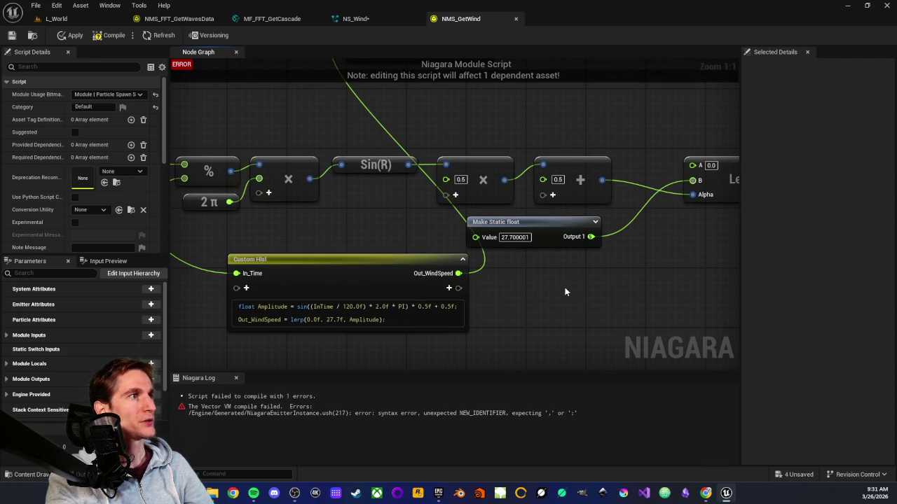
{"action": "scroll", "coordinate": [532, 291], "scroll_direction": "down", "scroll_amount": 1}
{"action": "scroll", "coordinate": [300, 315], "scroll_direction": "up", "scroll_amount": 1}
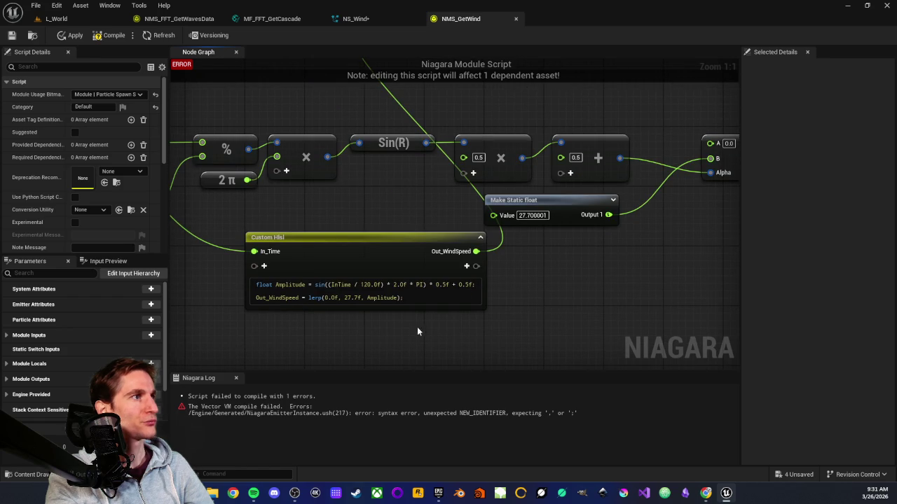
{"action": "scroll", "coordinate": [386, 251], "scroll_direction": "down", "scroll_amount": 2}
{"action": "left_click", "coordinate": [112, 35]}
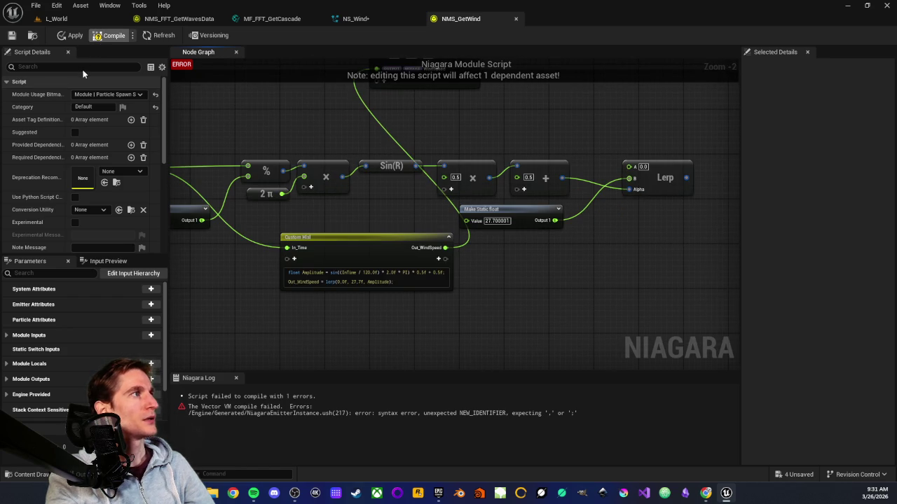
Step: Correct InTime to In_Time in the Custom Hlsl code
{"action": "left_click", "coordinate": [73, 38]}
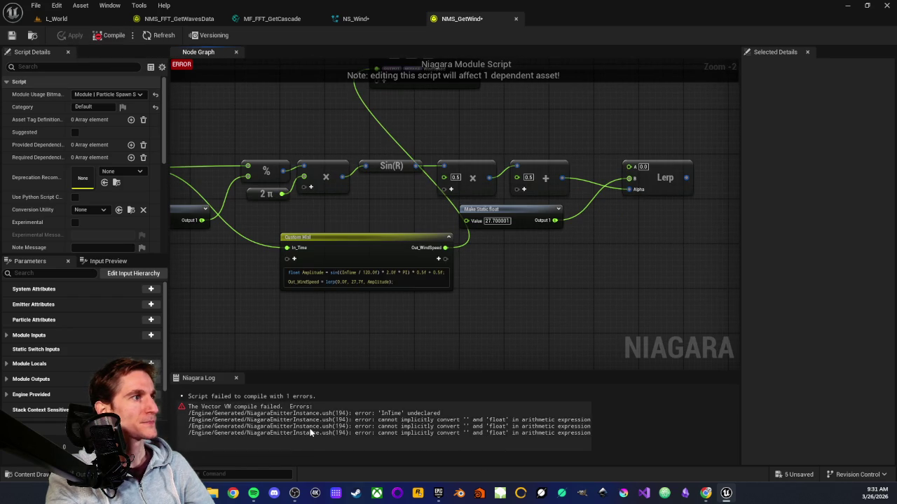
{"action": "mouse_move", "coordinate": [274, 288]}
{"action": "left_mouse_down"}
{"action": "mouse_move", "coordinate": [397, 286]}
{"action": "mouse_move", "coordinate": [359, 309]}
{"action": "left_mouse_up"}
{"action": "scroll", "coordinate": [368, 280], "scroll_direction": "up", "scroll_amount": 2}
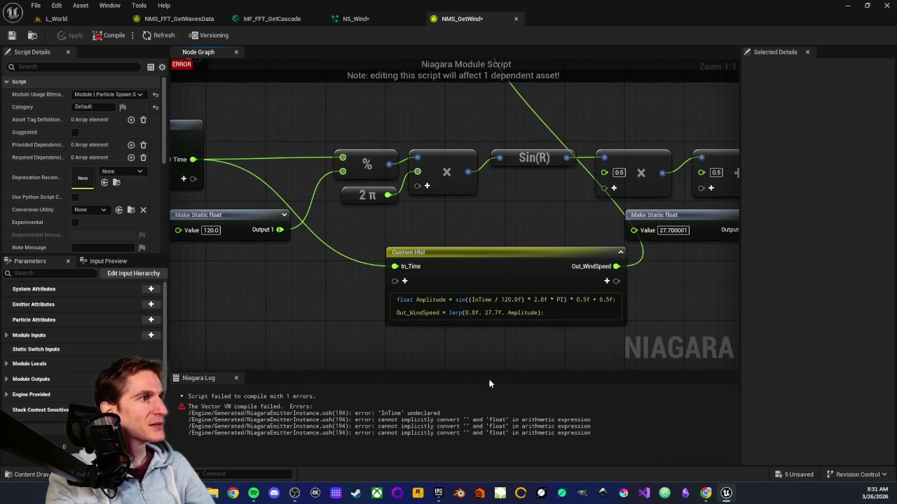
{"action": "left_click_drag", "start_coordinate": [410, 333], "coordinate": [402, 299]}
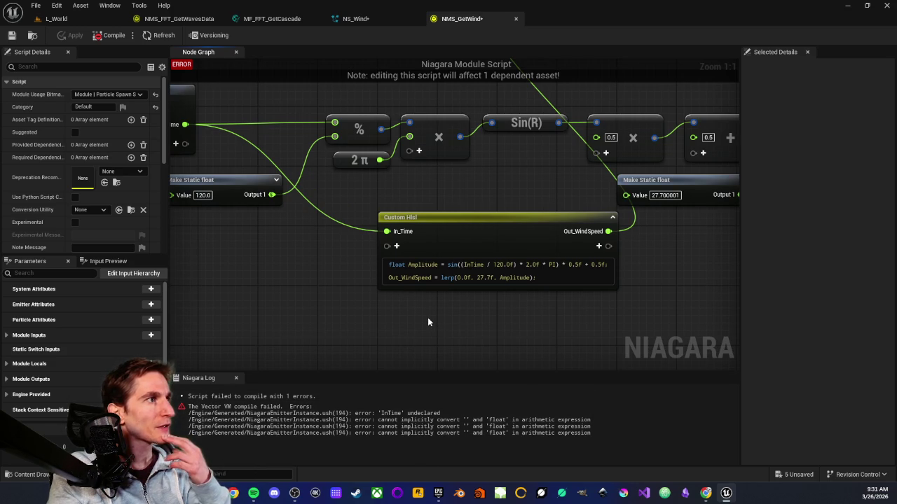
{"action": "left_click_drag", "start_coordinate": [429, 322], "coordinate": [427, 348]}
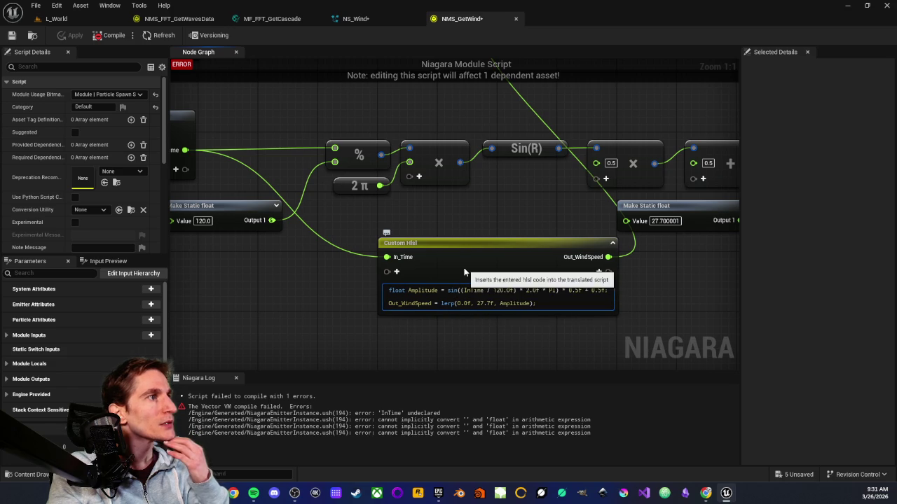
{"action": "type", "text": "_"}
{"action": "left_click", "coordinate": [455, 337]}
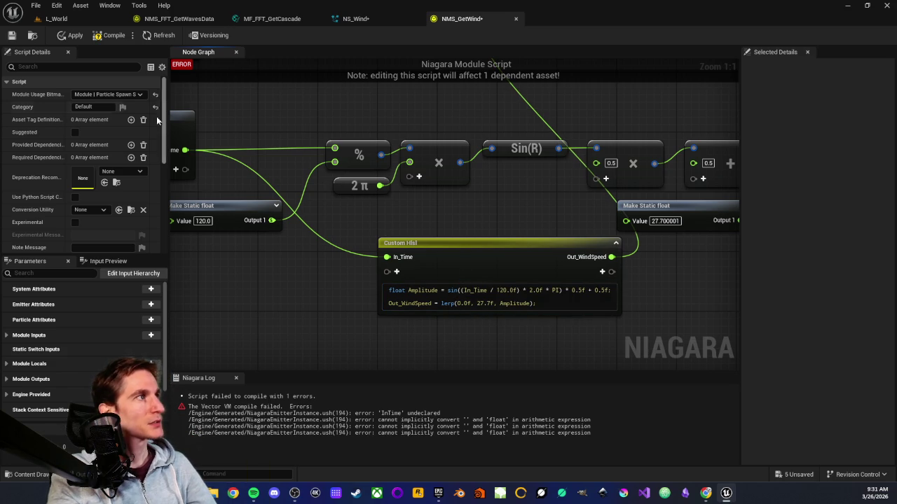
Step: Apply the NMS_GetWind changes so it compiles, then recheck the Custom Hlsl code
{"action": "left_click", "coordinate": [73, 38]}
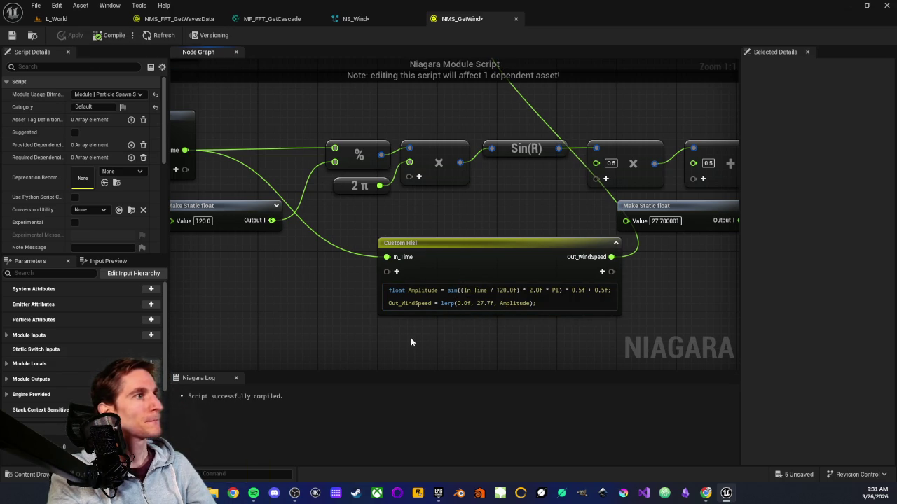
{"action": "left_click_drag", "start_coordinate": [438, 329], "coordinate": [349, 315]}
{"action": "scroll", "coordinate": [352, 207], "scroll_direction": "down", "scroll_amount": 2}
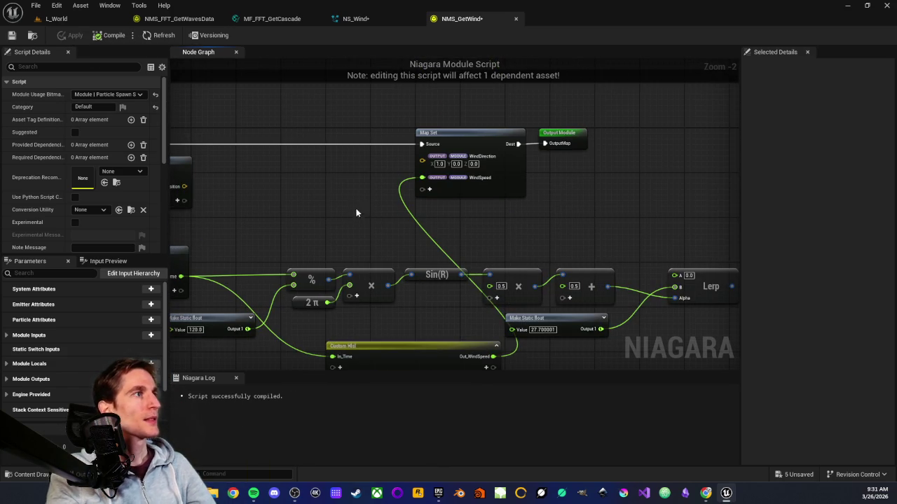
{"action": "left_click_drag", "start_coordinate": [354, 223], "coordinate": [387, 184]}
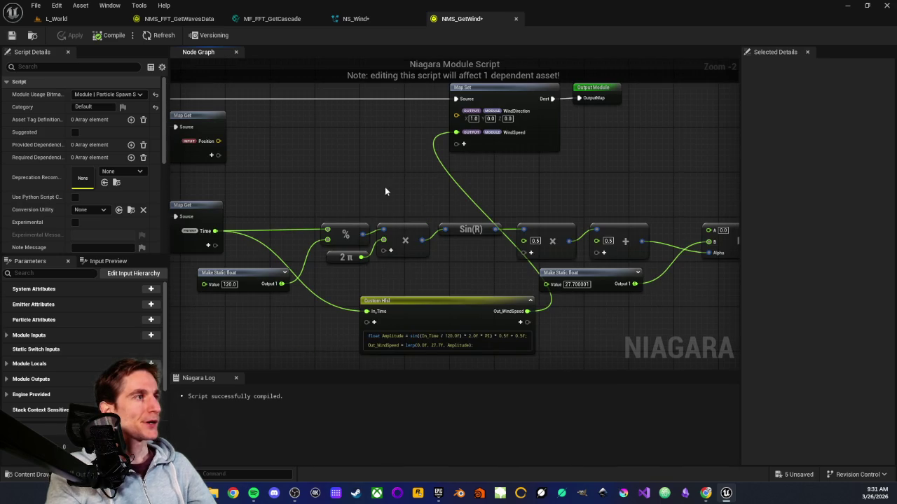
Step: Move the Custom Hlsl node up beside the Map Get node
{"action": "mouse_move", "coordinate": [301, 210]}
{"action": "left_mouse_down"}
{"action": "mouse_move", "coordinate": [454, 265]}
{"action": "mouse_move", "coordinate": [771, 297]}
{"action": "mouse_move", "coordinate": [645, 285]}
{"action": "mouse_move", "coordinate": [531, 295]}
{"action": "mouse_move", "coordinate": [584, 281]}
{"action": "left_mouse_up"}
{"action": "left_click", "coordinate": [530, 295]}
{"action": "scroll", "coordinate": [585, 281], "scroll_direction": "down", "scroll_amount": 1}
{"action": "mouse_move", "coordinate": [256, 190]}
{"action": "left_mouse_down"}
{"action": "mouse_move", "coordinate": [428, 208]}
{"action": "mouse_move", "coordinate": [397, 230]}
{"action": "left_mouse_up"}
{"action": "mouse_move", "coordinate": [473, 338]}
{"action": "left_mouse_down"}
{"action": "mouse_move", "coordinate": [403, 197]}
{"action": "mouse_move", "coordinate": [390, 208]}
{"action": "left_mouse_up"}
{"action": "scroll", "coordinate": [390, 208], "scroll_direction": "down", "scroll_amount": 1}
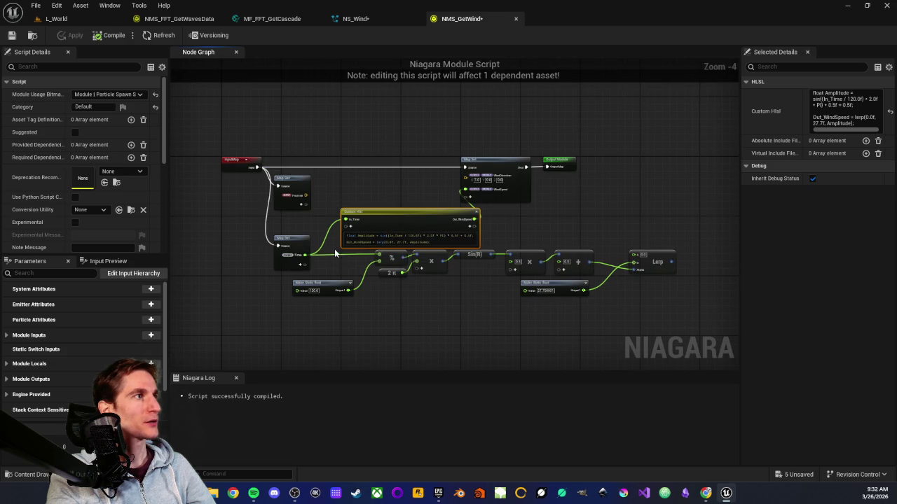
Step: Delete the old math, Lerp and Make Static Float nodes and nudge Custom Hlsl into place
{"action": "mouse_move", "coordinate": [335, 253]}
{"action": "left_mouse_down"}
{"action": "mouse_move", "coordinate": [465, 304]}
{"action": "mouse_move", "coordinate": [645, 314]}
{"action": "left_mouse_up"}
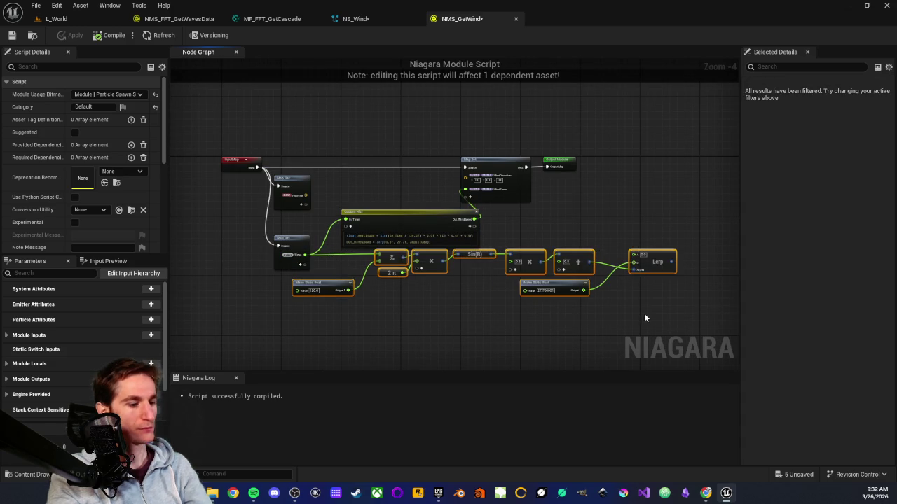
{"action": "key", "text": "Delete"}
{"action": "scroll", "coordinate": [420, 231], "scroll_direction": "up", "scroll_amount": 3}
{"action": "left_click", "coordinate": [415, 205]}
{"action": "left_click_drag", "start_coordinate": [415, 205], "coordinate": [400, 209]}
{"action": "left_click", "coordinate": [379, 171]}
Step: Apply the NMS_GetWind graph changes and return to the NS_Wind system
{"action": "scroll", "coordinate": [505, 205], "scroll_direction": "up", "scroll_amount": 1}
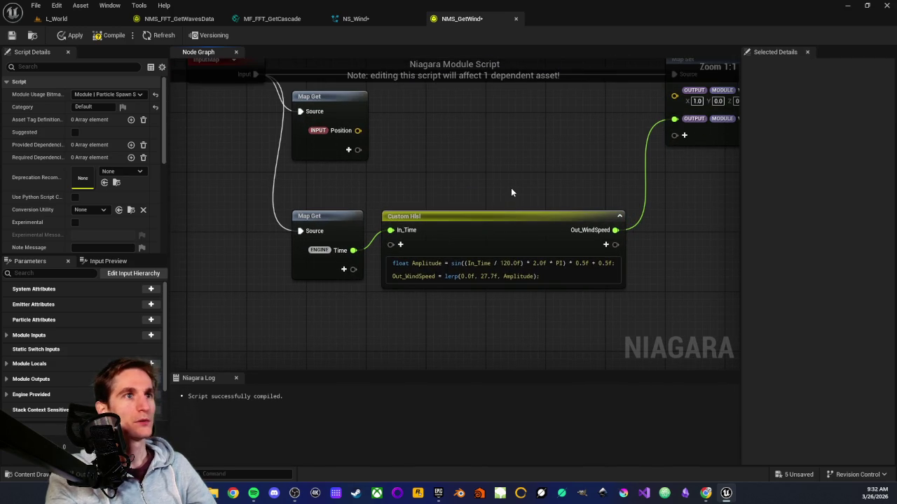
{"action": "scroll", "coordinate": [511, 189], "scroll_direction": "down", "scroll_amount": 2}
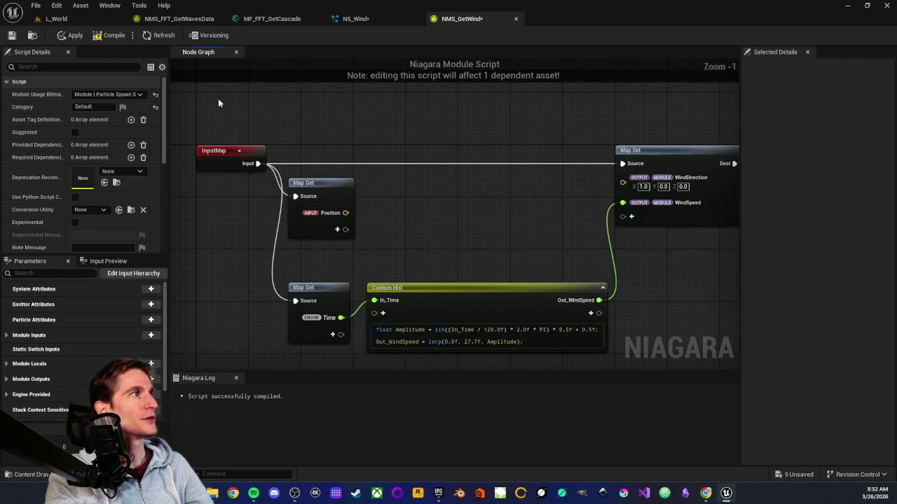
{"action": "left_click", "coordinate": [71, 35]}
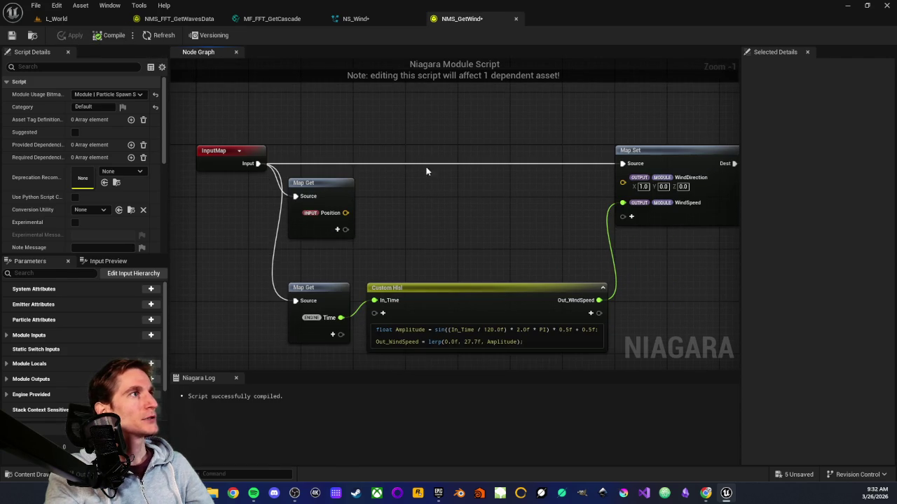
{"action": "left_click", "coordinate": [356, 18]}
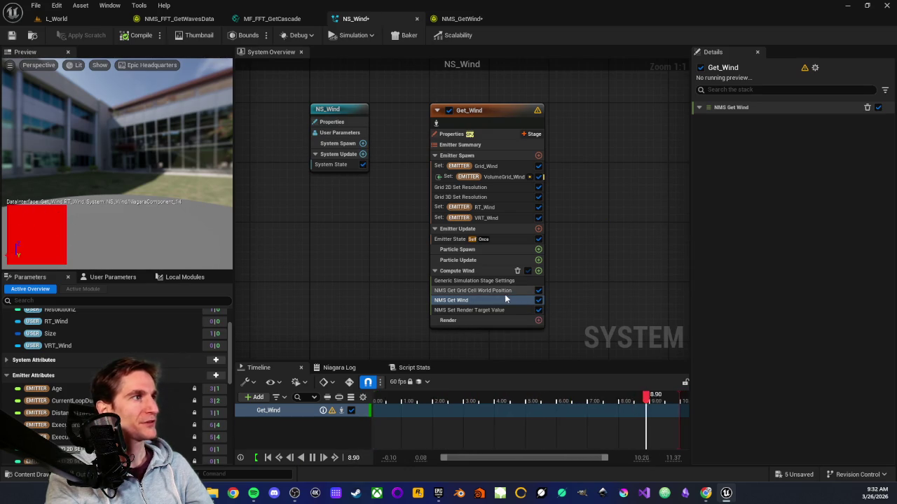
Step: Check the VolumeGrid_Wind and NMS Set Render Target Value modules, then save NS_Wind
{"action": "left_click", "coordinate": [517, 178]}
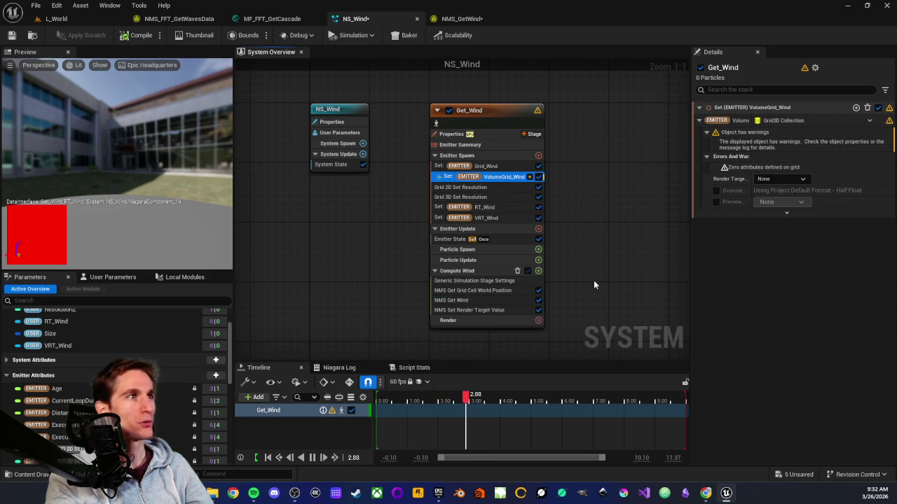
{"action": "left_click", "coordinate": [468, 310]}
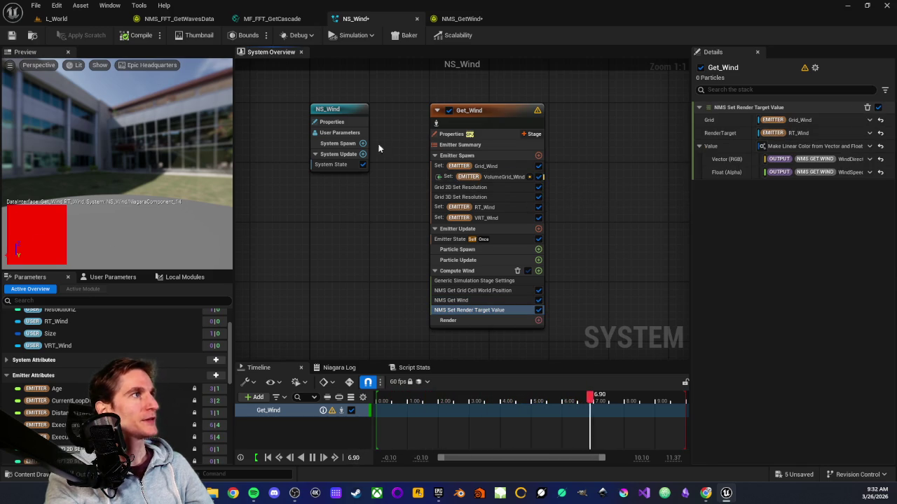
{"action": "left_click", "coordinate": [11, 35]}
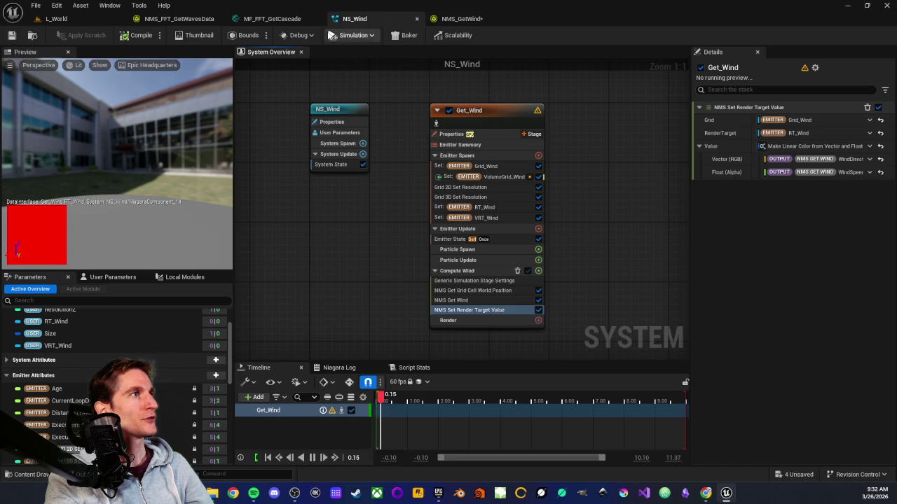
Step: Go through the NMS_GetWind and MF_FFT_GetCascade tabs to the L_World level editor
{"action": "left_click", "coordinate": [460, 19]}
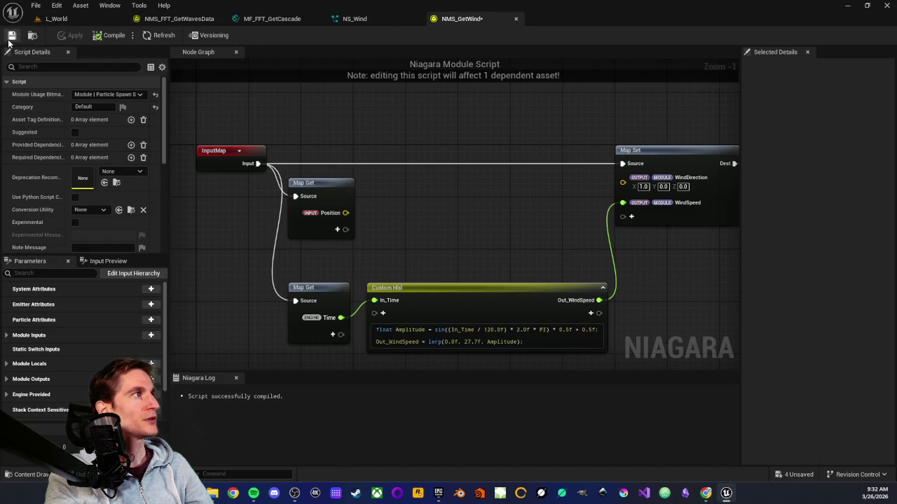
{"action": "left_click", "coordinate": [275, 22]}
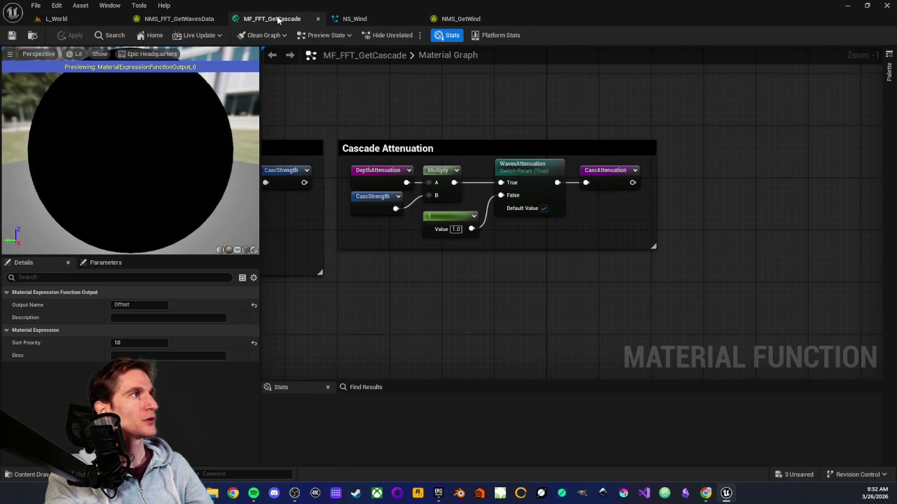
{"action": "left_click", "coordinate": [88, 21]}
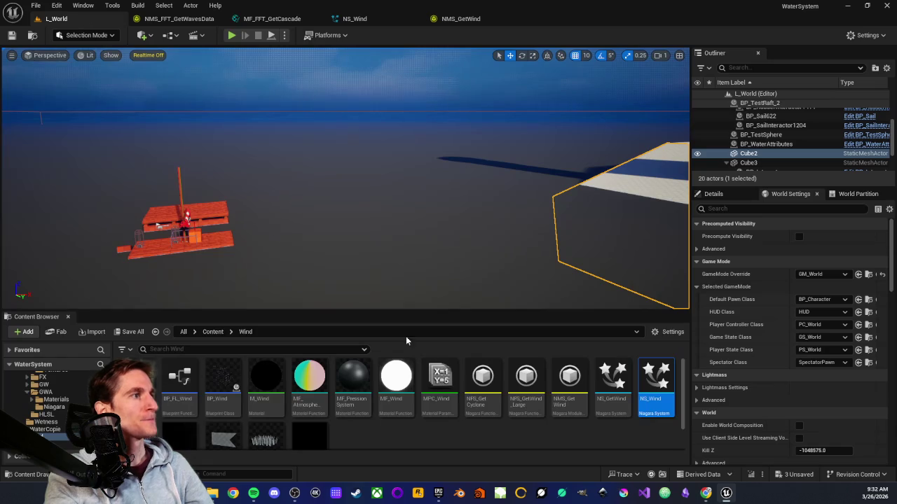
Step: Open NS_GetWind from the Content Browser, view its parameters, and compare against NMS_GetWind
{"action": "left_click", "coordinate": [608, 405]}
{"action": "double_click", "coordinate": [608, 400]}
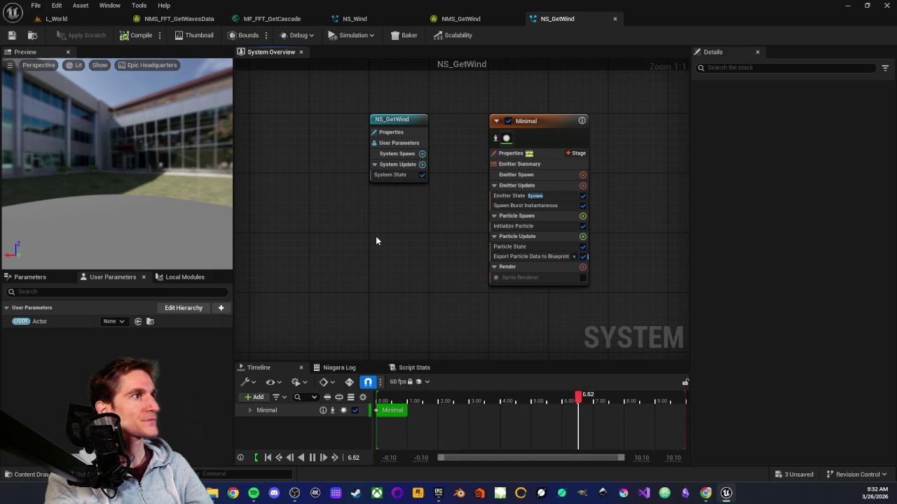
{"action": "left_click", "coordinate": [30, 276]}
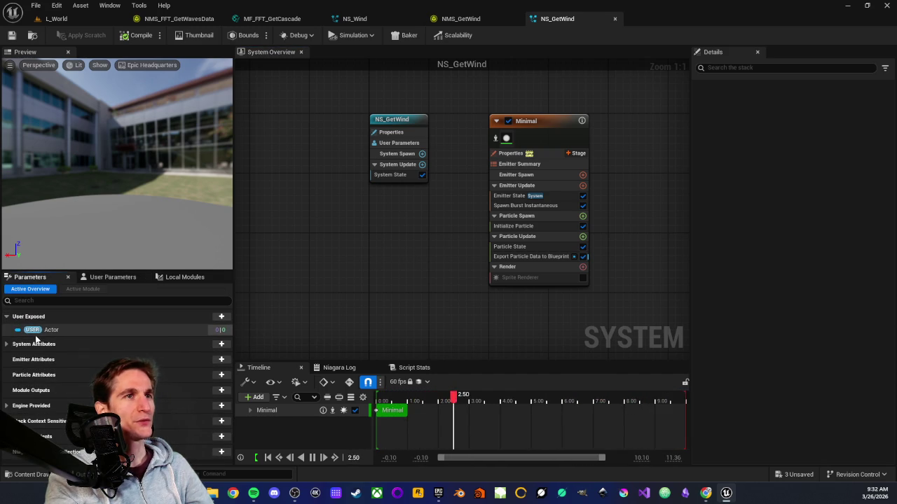
{"action": "mouse_move", "coordinate": [28, 332]}
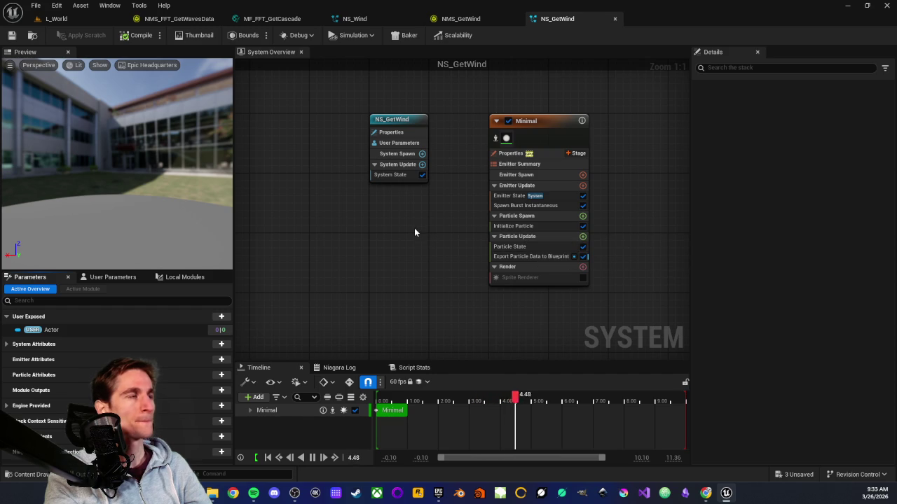
{"action": "left_click", "coordinate": [459, 20]}
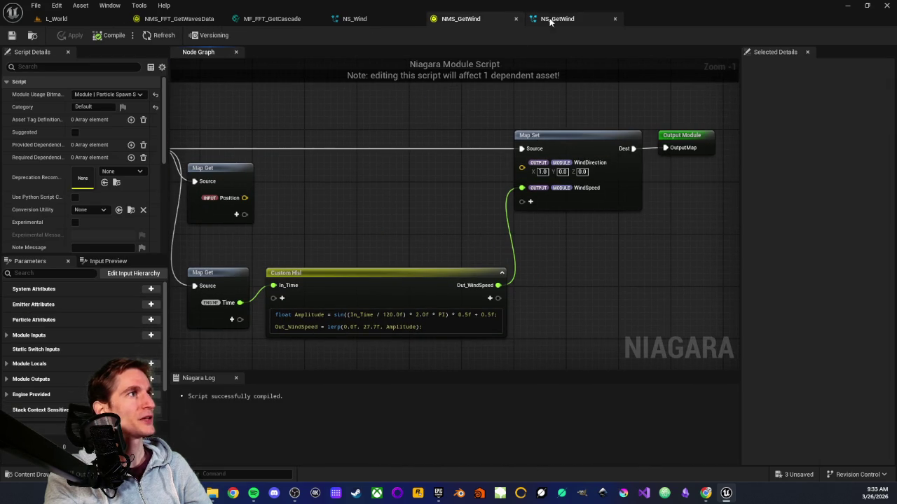
{"action": "left_click", "coordinate": [377, 20]}
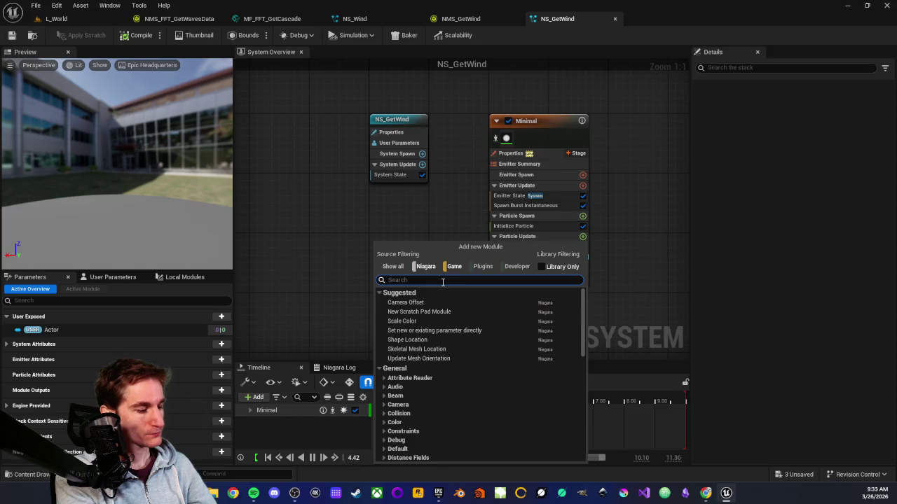
Step: Add an NMS Get Render Target Value module above Export Particle Data to Blueprint
{"action": "type", "text": "n"}
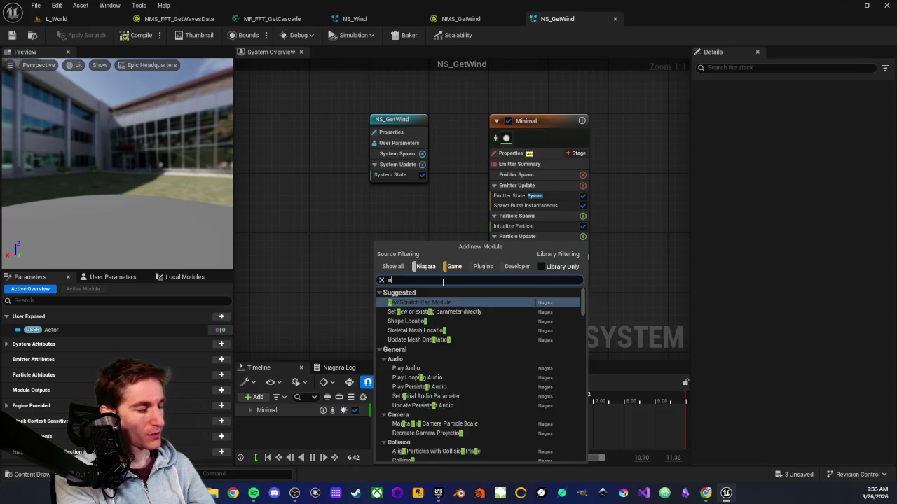
{"action": "type", "text": "ms g"}
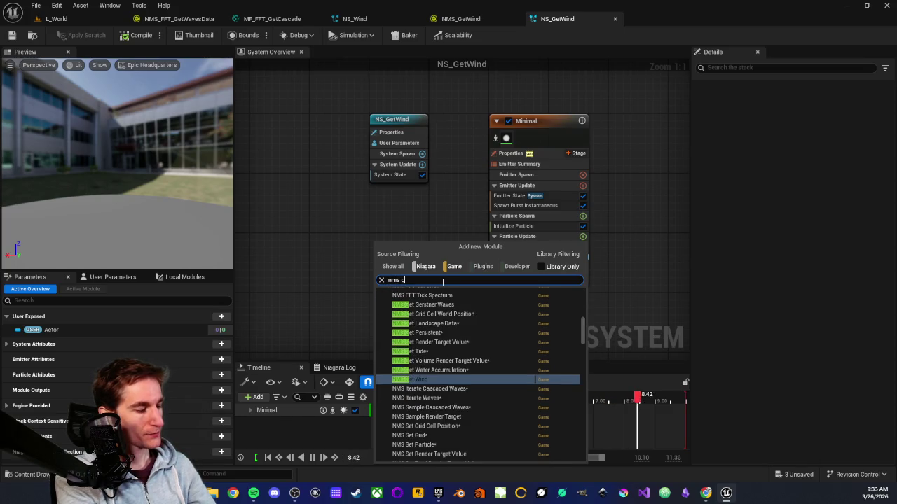
{"action": "type", "text": "et render"}
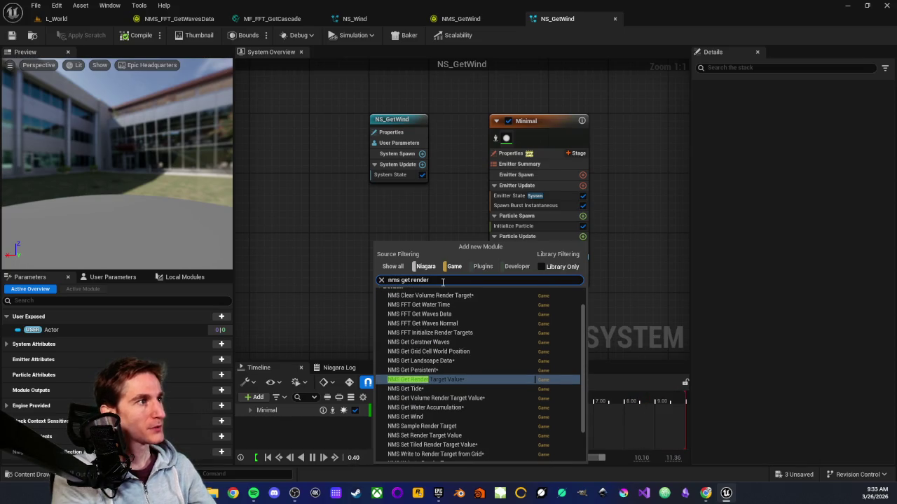
{"action": "left_click", "coordinate": [427, 380]}
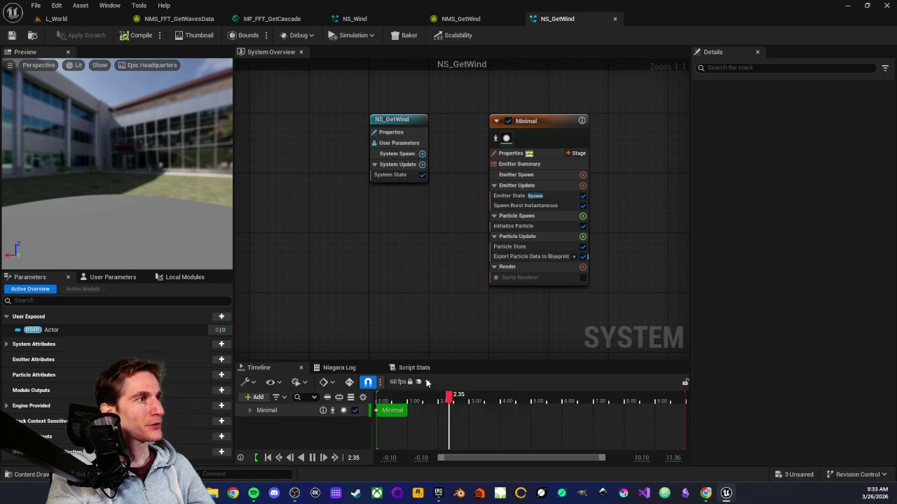
{"action": "left_click_drag", "start_coordinate": [448, 254], "coordinate": [416, 272]}
{"action": "left_click_drag", "start_coordinate": [475, 284], "coordinate": [476, 272]}
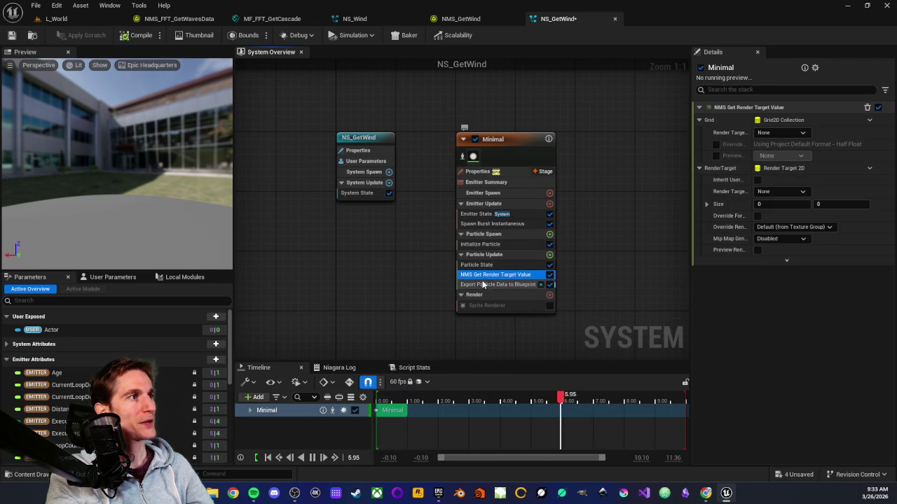
{"action": "left_click_drag", "start_coordinate": [665, 164], "coordinate": [663, 161]}
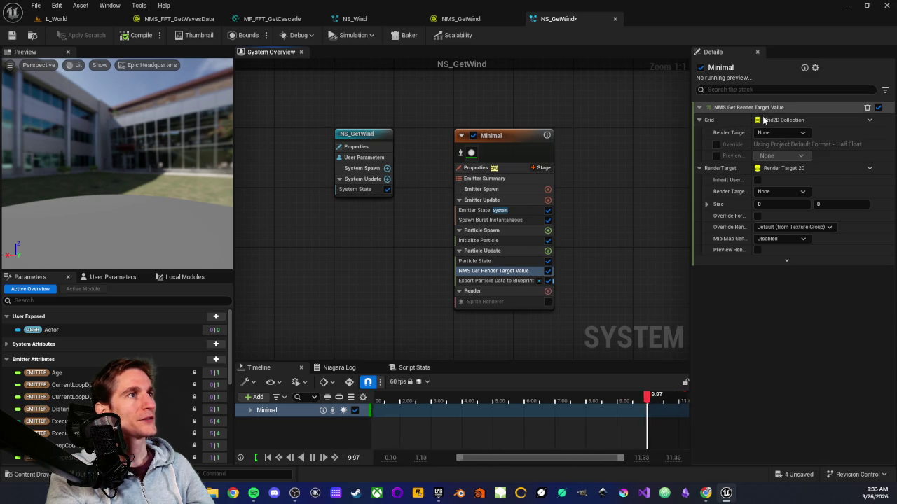
Step: Delete NMS Get Render Target Value from Particle Update and bring up the add-module list
{"action": "left_click", "coordinate": [493, 272]}
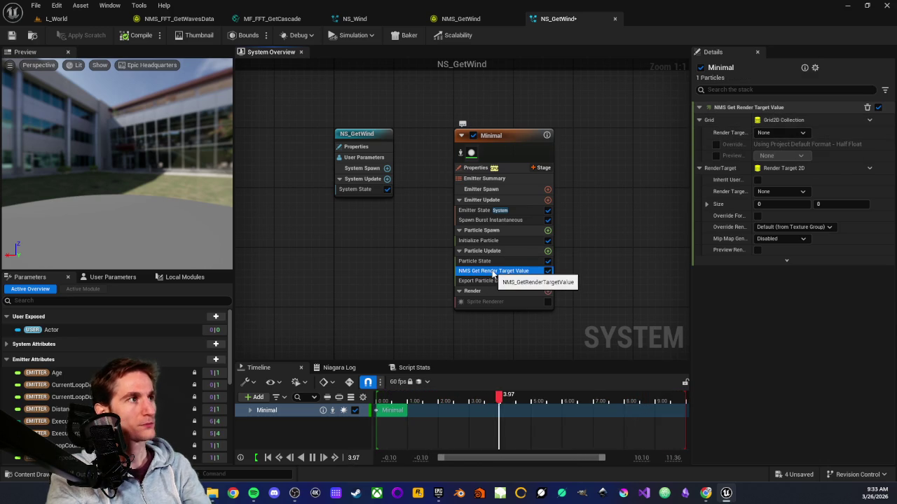
{"action": "key", "text": "Delete"}
{"action": "left_click", "coordinate": [548, 250]}
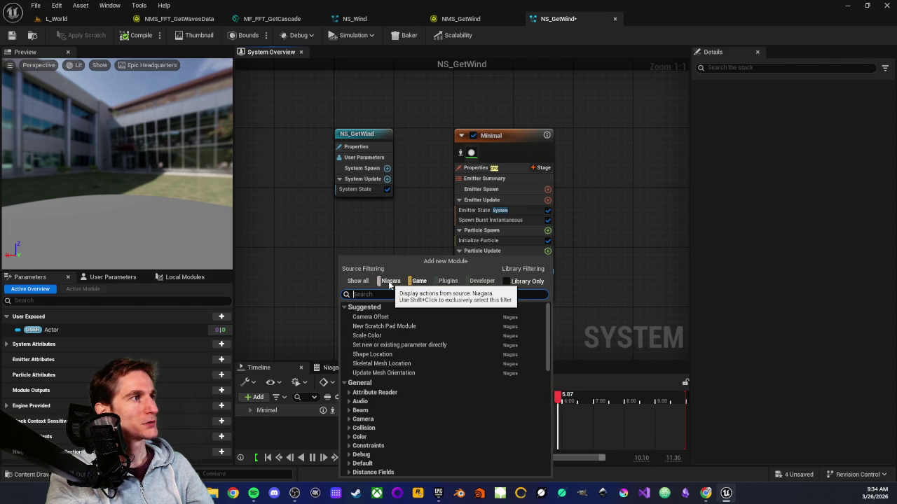
Step: Add a new Scratch Pad Module to Particle Update and rearrange its nodes
{"action": "left_click", "coordinate": [385, 326]}
{"action": "scroll", "coordinate": [505, 258], "scroll_direction": "down", "scroll_amount": 3}
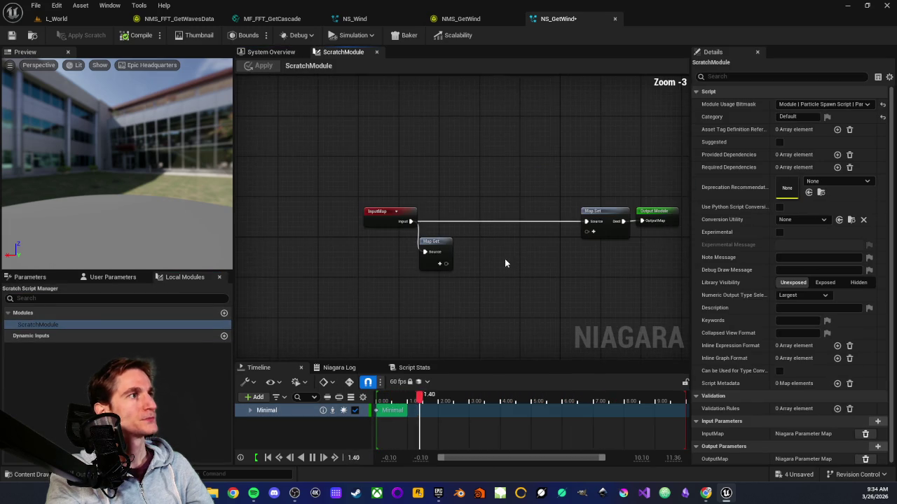
{"action": "key", "text": "ctrl+a"}
{"action": "mouse_move", "coordinate": [271, 211]}
{"action": "left_mouse_down"}
{"action": "mouse_move", "coordinate": [473, 235]}
{"action": "mouse_move", "coordinate": [469, 242]}
{"action": "left_mouse_up"}
{"action": "scroll", "coordinate": [436, 272], "scroll_direction": "up", "scroll_amount": 3}
{"action": "left_click", "coordinate": [437, 273]}
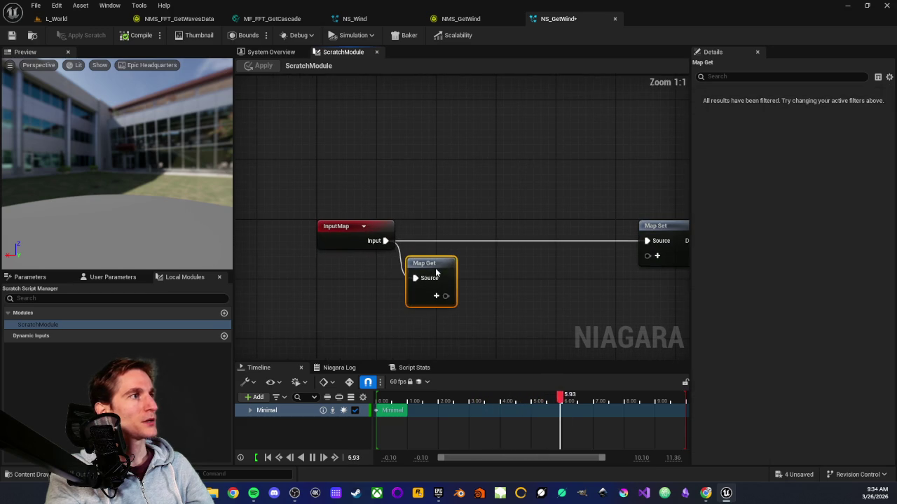
{"action": "key", "text": "Home"}
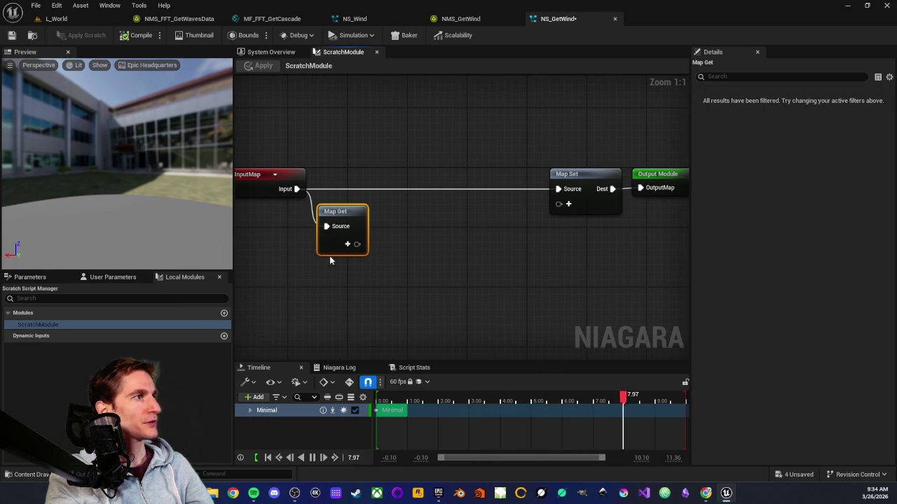
Step: Browse the scratch module's particle attribute list without adding anything
{"action": "left_click", "coordinate": [29, 277]}
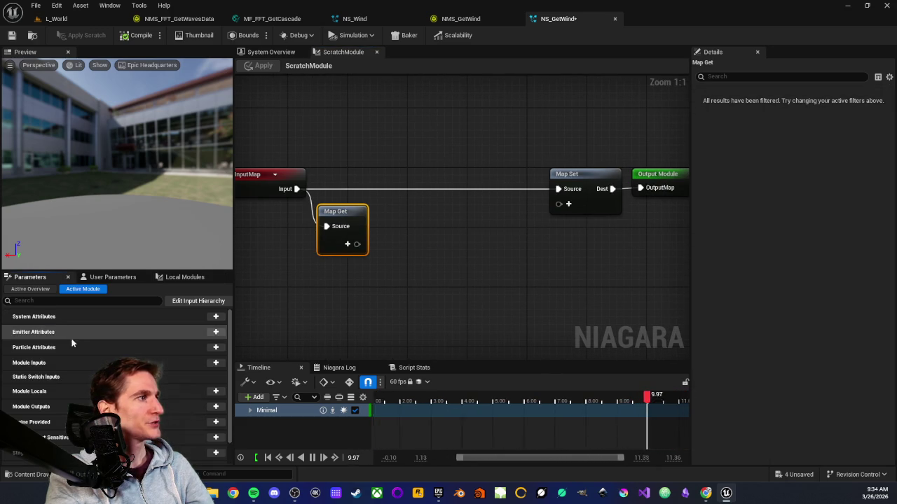
{"action": "left_click", "coordinate": [215, 348]}
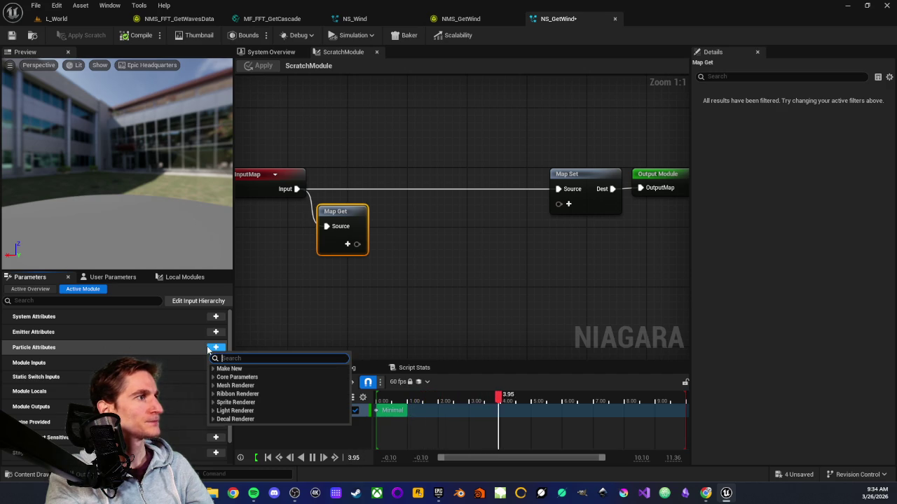
{"action": "left_click", "coordinate": [312, 294]}
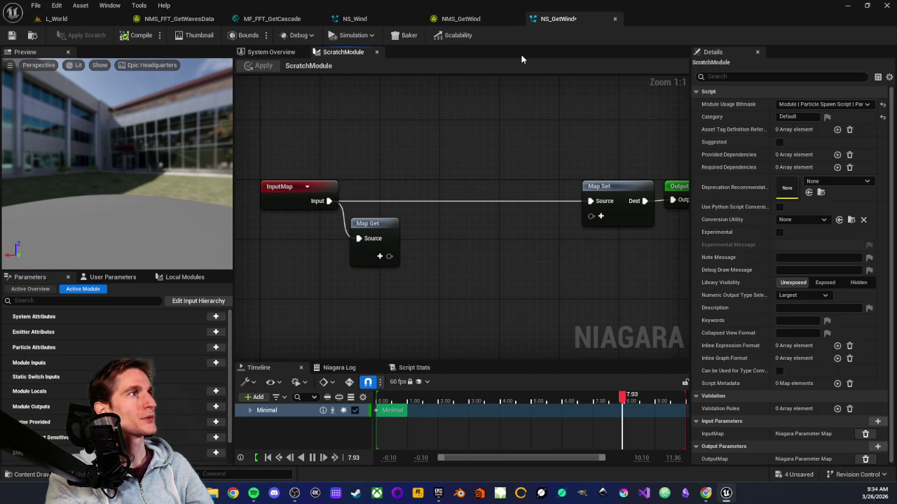
Step: Consult NMS_GetWind for reference, then go back to the NS_GetWind System Overview
{"action": "left_click", "coordinate": [459, 19]}
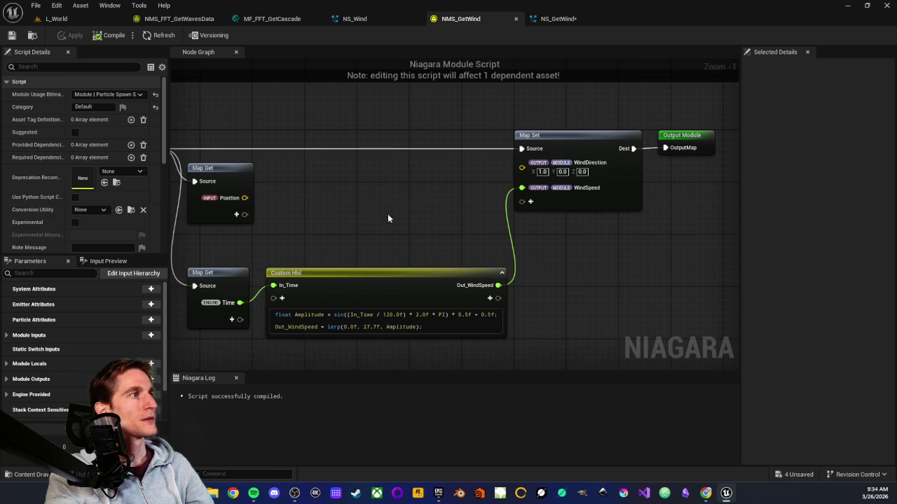
{"action": "scroll", "coordinate": [470, 205], "scroll_direction": "down", "scroll_amount": 1}
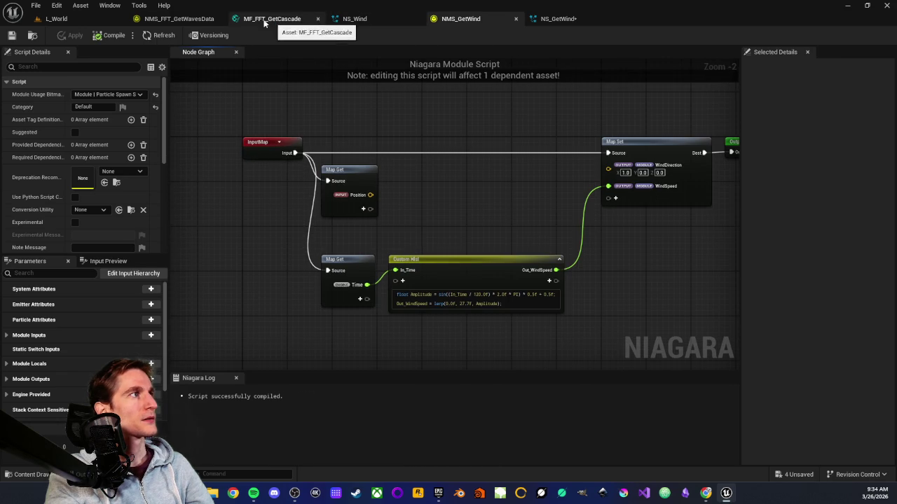
{"action": "left_click", "coordinate": [91, 21]}
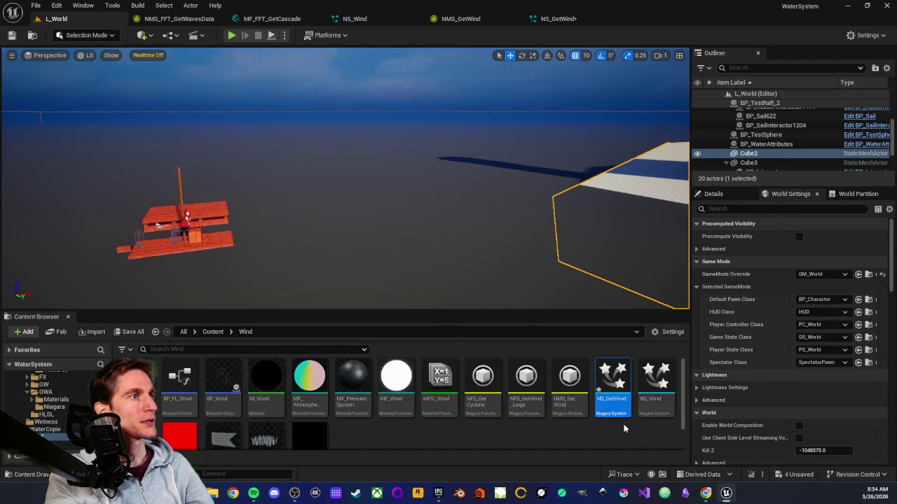
{"action": "left_click", "coordinate": [559, 19]}
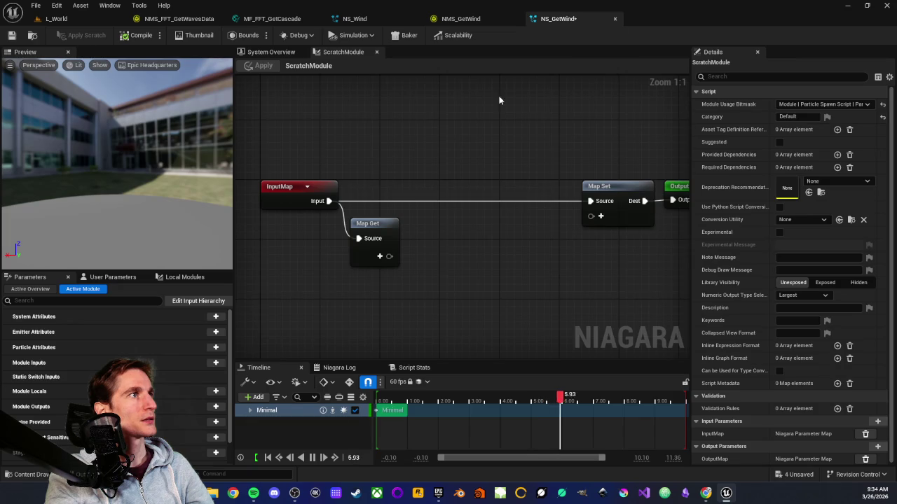
{"action": "left_click_drag", "start_coordinate": [464, 116], "coordinate": [424, 121]}
{"action": "left_click_drag", "start_coordinate": [404, 157], "coordinate": [463, 143]}
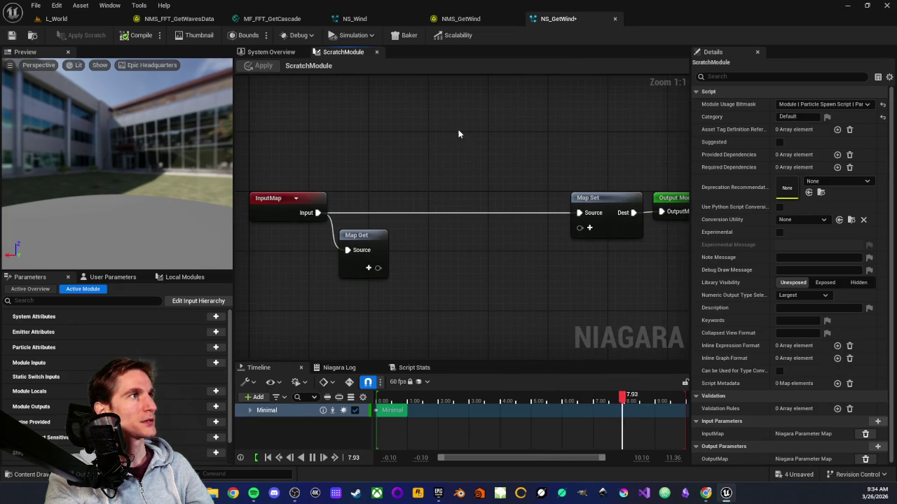
{"action": "left_click", "coordinate": [284, 53]}
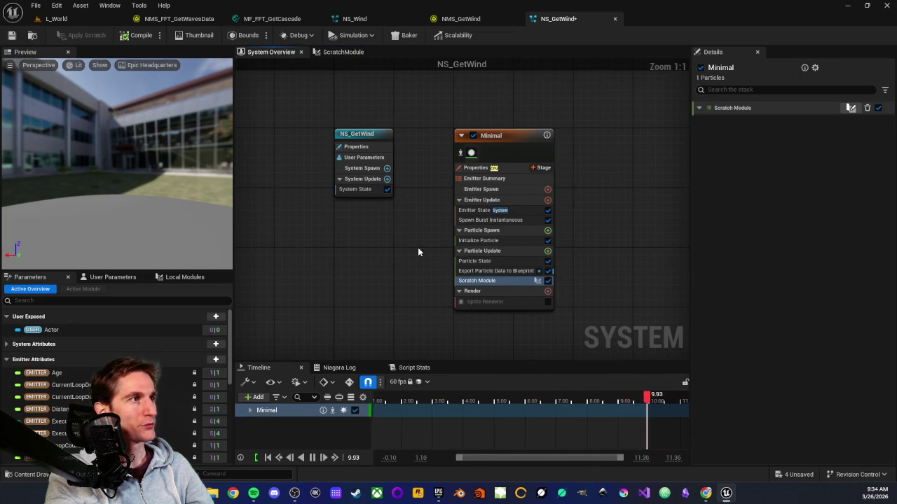
{"action": "left_click", "coordinate": [453, 262]}
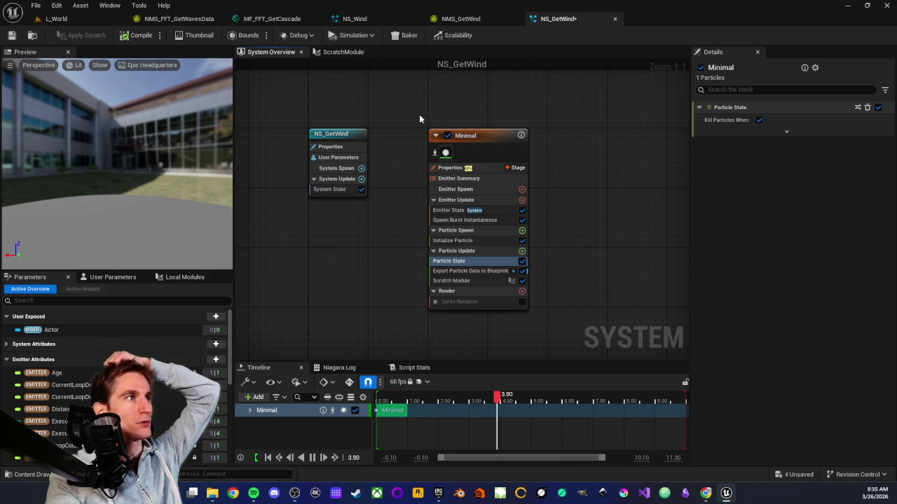
{"action": "mouse_move", "coordinate": [404, 112]}
{"action": "left_mouse_down"}
{"action": "mouse_move", "coordinate": [569, 322]}
{"action": "mouse_move", "coordinate": [537, 261]}
{"action": "left_mouse_up"}
{"action": "left_click", "coordinate": [538, 261]}
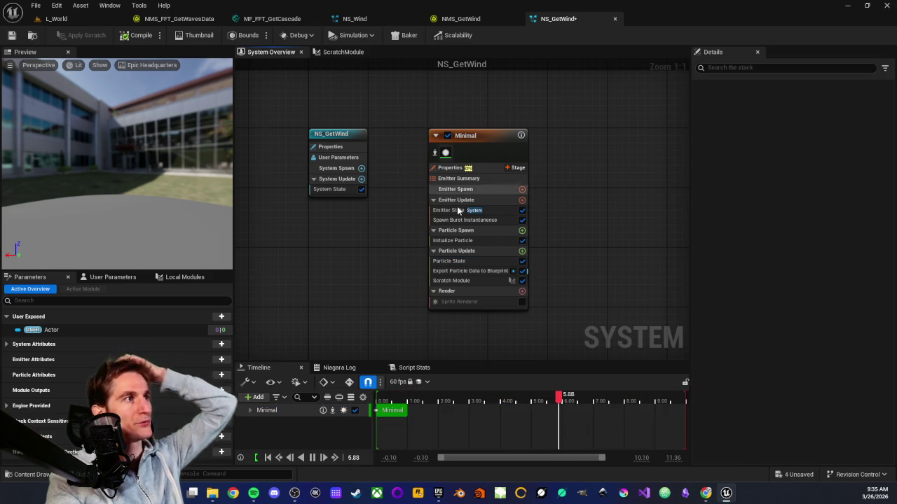
{"action": "left_click", "coordinate": [455, 282]}
{"action": "double_click", "coordinate": [454, 281]}
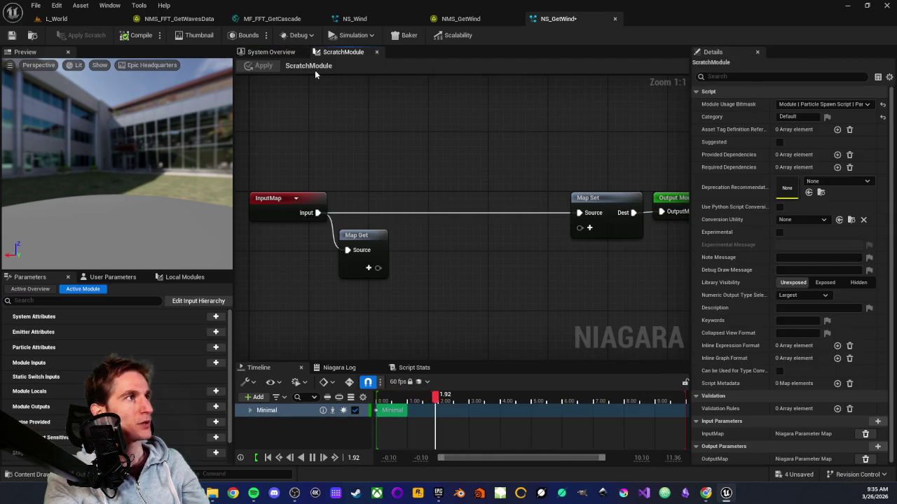
Step: Move Scratch Module above Export Particle Data to Blueprint and reopen its graph
{"action": "left_click", "coordinate": [273, 54]}
{"action": "left_click_drag", "start_coordinate": [452, 281], "coordinate": [447, 266]}
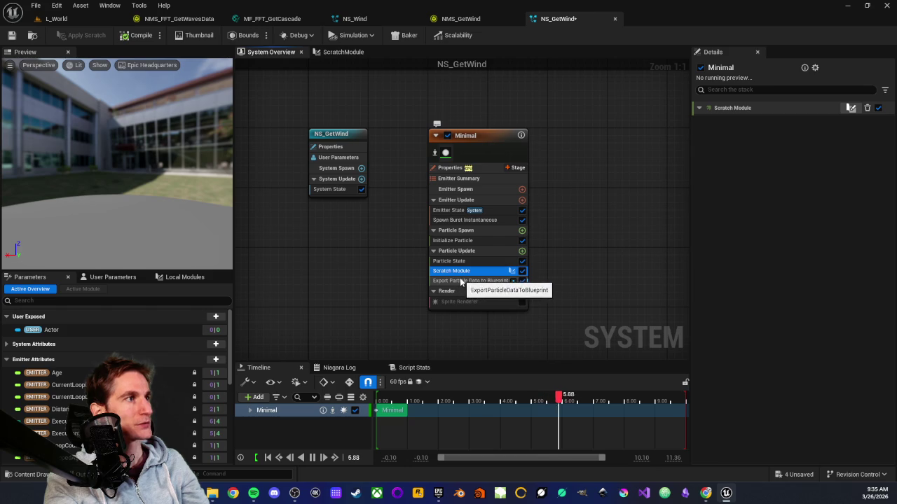
{"action": "left_click", "coordinate": [342, 56]}
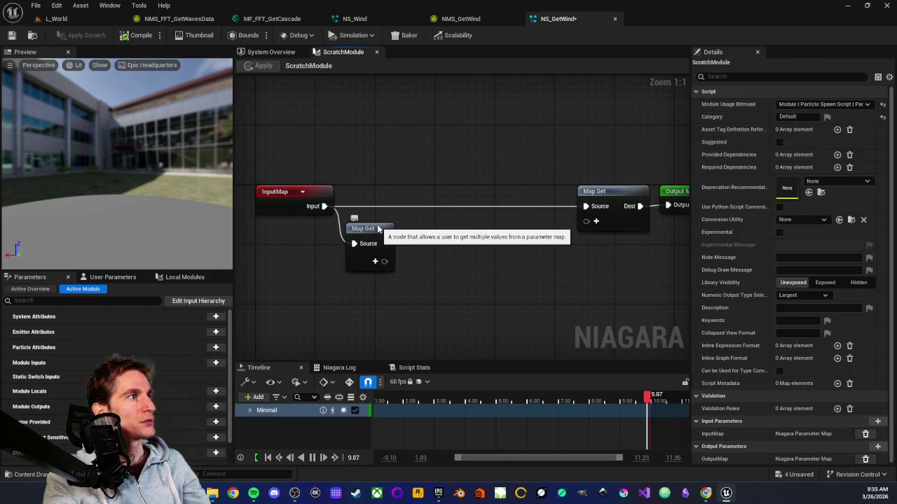
Step: Add a Texture Sample input named RT_Wind to the Map Get node
{"action": "left_click_drag", "start_coordinate": [378, 229], "coordinate": [384, 229]}
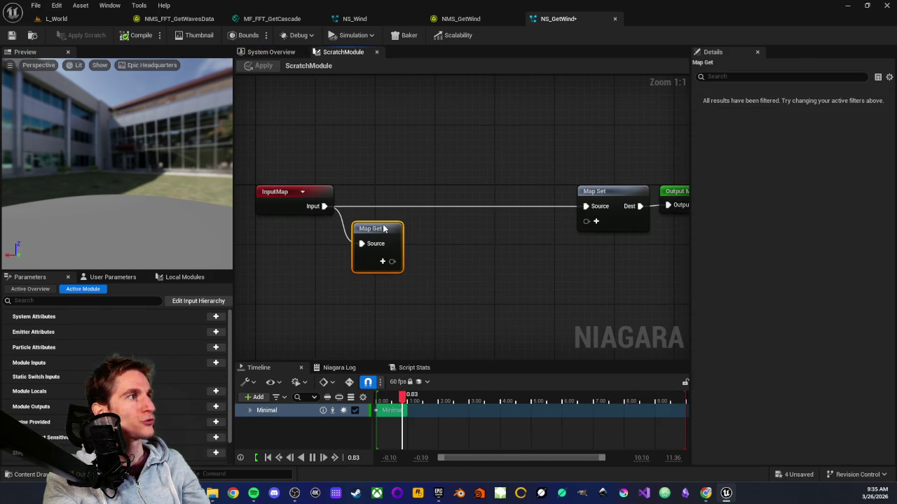
{"action": "left_click", "coordinate": [382, 263]}
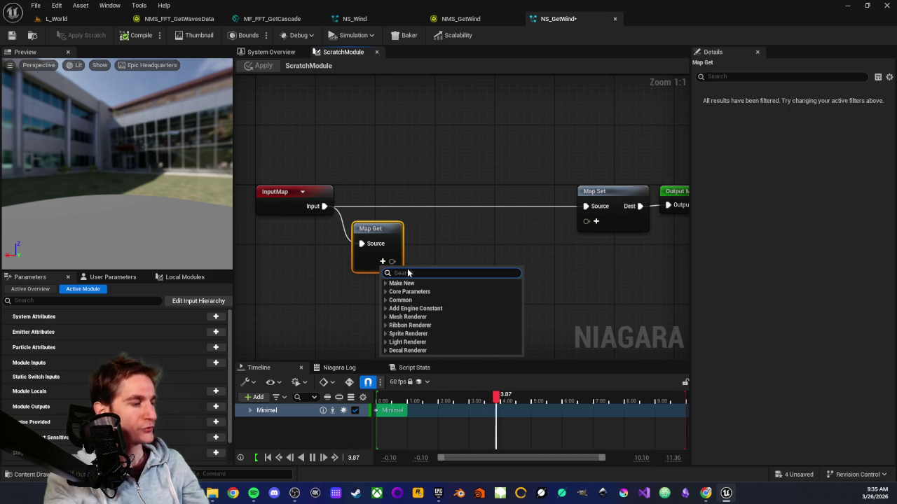
{"action": "type", "text": "sample render"}
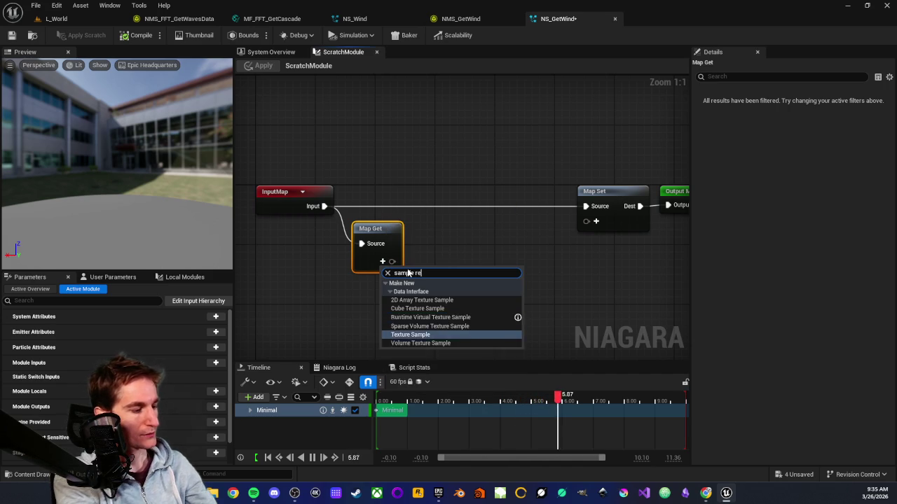
{"action": "key", "text": "BackSpace"}
{"action": "key", "text": "BackSpace"}
{"action": "key", "text": "BackSpace"}
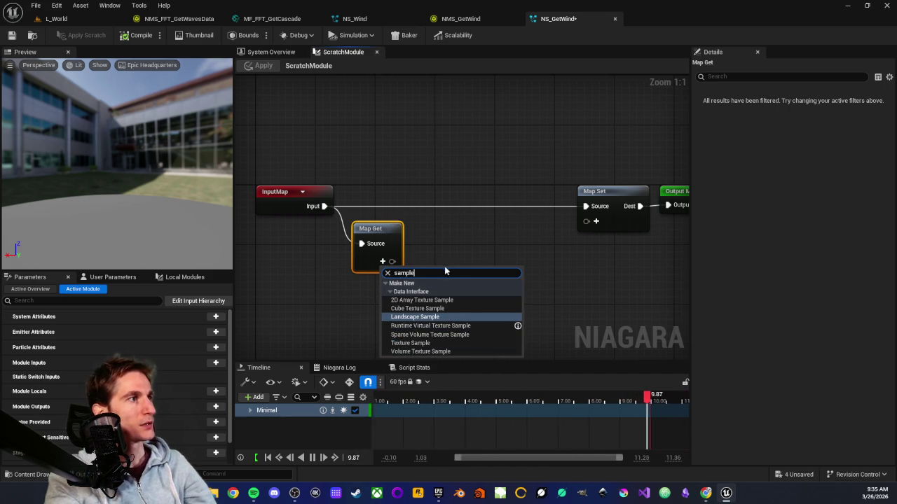
{"action": "left_click", "coordinate": [410, 344]}
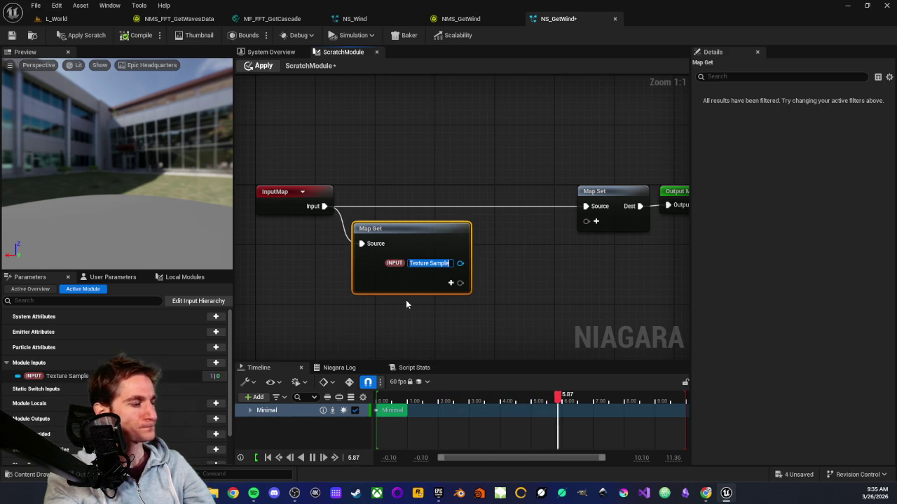
{"action": "type", "text": "RT_Wind"}
{"action": "key", "text": "Return"}
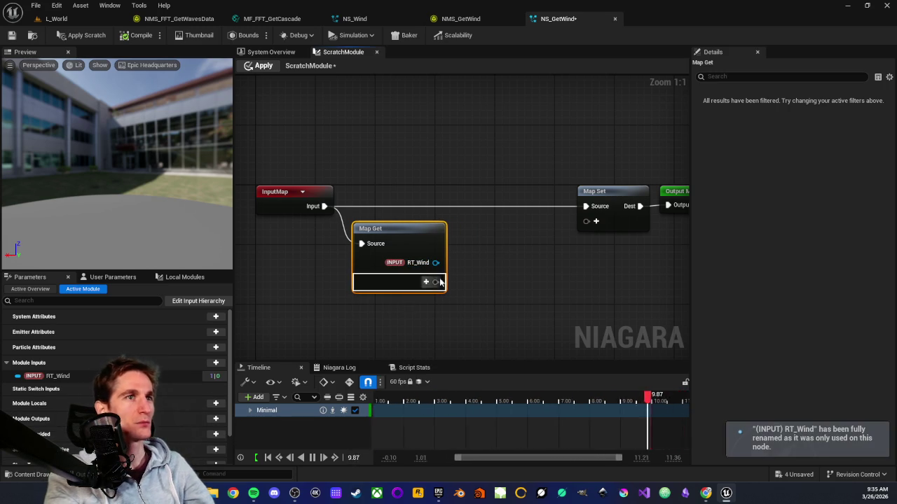
Step: Shift the Map Set and Output Module nodes further right
{"action": "scroll", "coordinate": [462, 280], "scroll_direction": "down", "scroll_amount": 2}
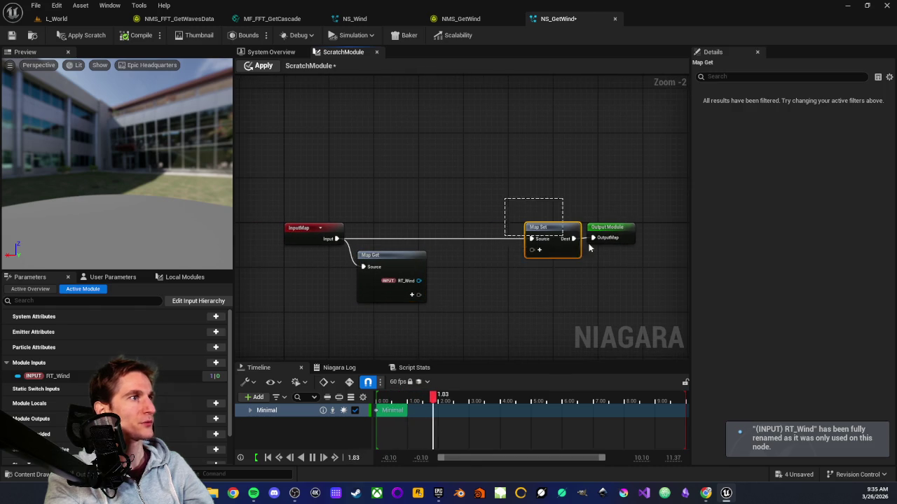
{"action": "left_click_drag", "start_coordinate": [551, 236], "coordinate": [638, 253]}
{"action": "left_click_drag", "start_coordinate": [456, 216], "coordinate": [573, 217]}
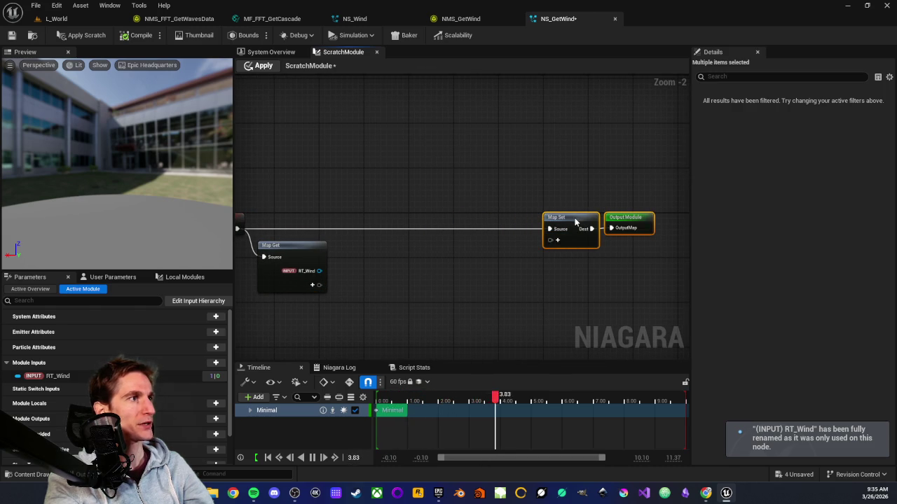
{"action": "left_click", "coordinate": [504, 276]}
{"action": "scroll", "coordinate": [404, 283], "scroll_direction": "up", "scroll_amount": 2}
{"action": "scroll", "coordinate": [464, 260], "scroll_direction": "down", "scroll_amount": 1}
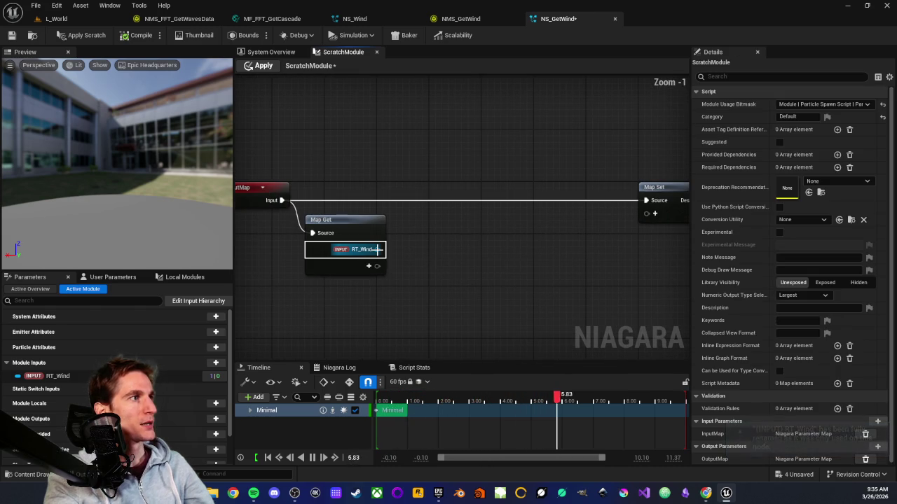
Step: Create a Sample Texture 2D node fed by the RT_Wind pin and place it rightward
{"action": "left_click_drag", "start_coordinate": [378, 249], "coordinate": [461, 257]}
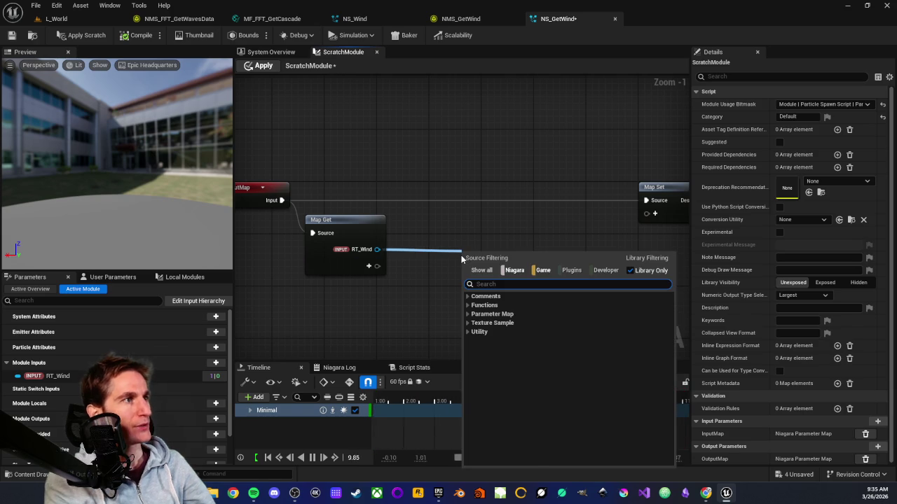
{"action": "left_click", "coordinate": [467, 305]}
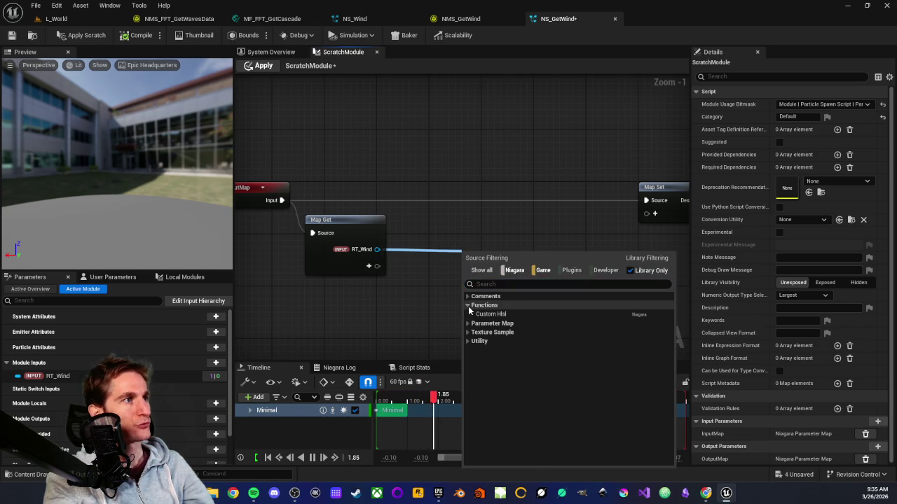
{"action": "left_click", "coordinate": [468, 309]}
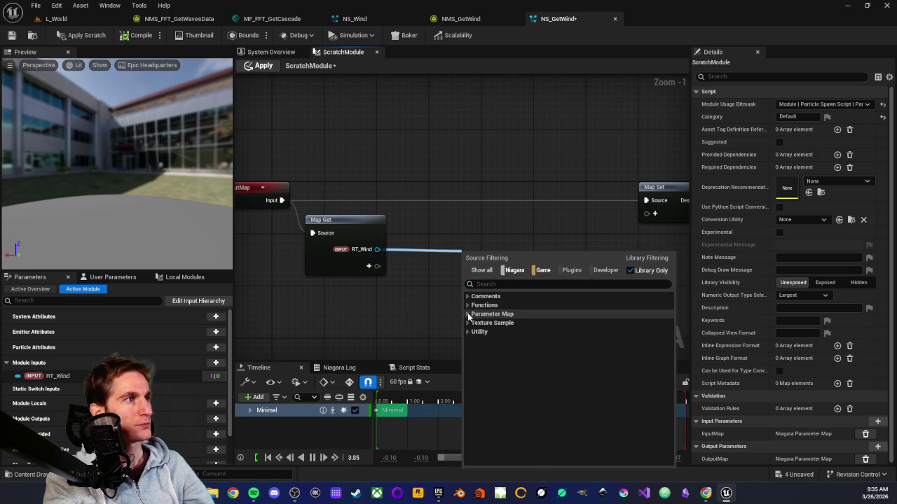
{"action": "left_click", "coordinate": [468, 323]}
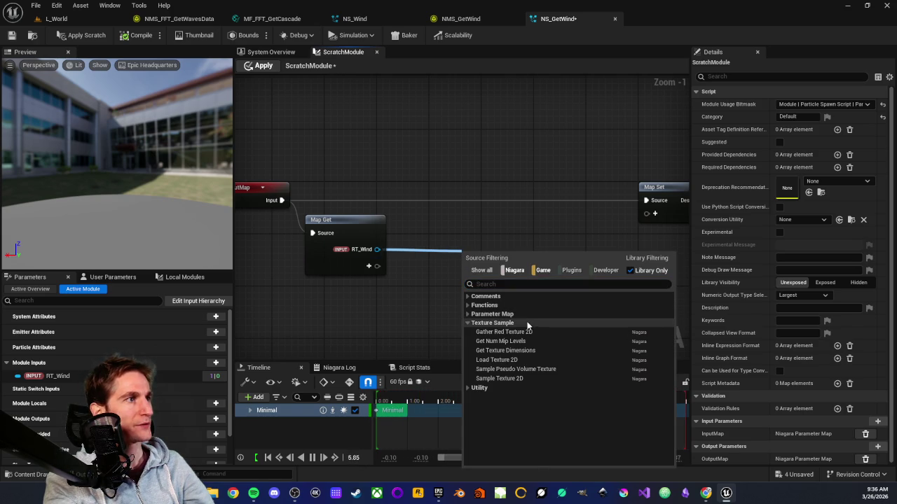
{"action": "left_click", "coordinate": [495, 382]}
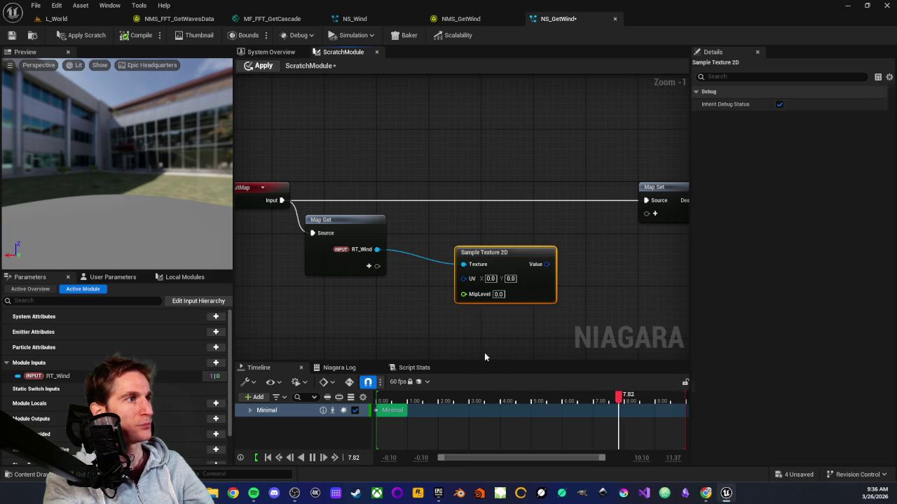
{"action": "mouse_move", "coordinate": [503, 250]}
{"action": "left_mouse_down"}
{"action": "mouse_move", "coordinate": [566, 247]}
{"action": "mouse_move", "coordinate": [532, 242]}
{"action": "left_mouse_up"}
Step: Pan to the Map Set and Output Module nodes, then switch to NMS_GetWind
{"action": "scroll", "coordinate": [448, 246], "scroll_direction": "up", "scroll_amount": 1}
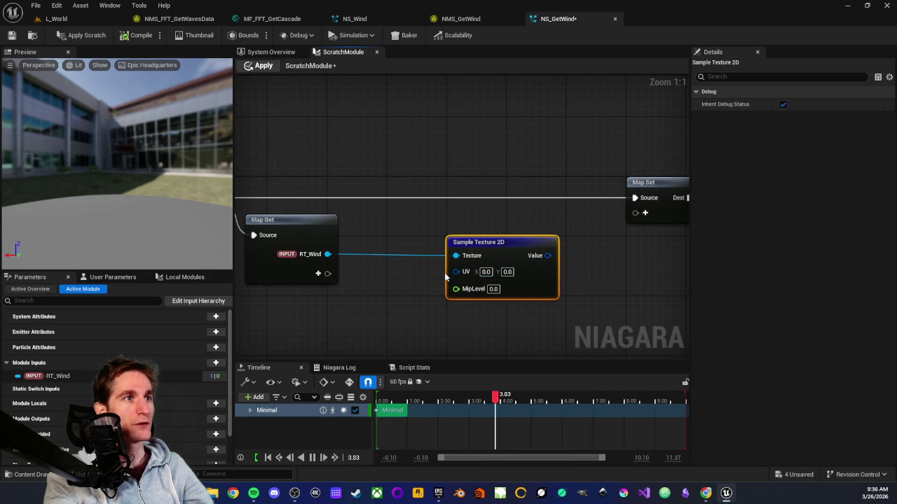
{"action": "mouse_move", "coordinate": [455, 270]}
{"action": "left_mouse_down"}
{"action": "mouse_move", "coordinate": [420, 260]}
{"action": "mouse_move", "coordinate": [500, 287]}
{"action": "mouse_move", "coordinate": [467, 254]}
{"action": "mouse_move", "coordinate": [382, 237]}
{"action": "left_mouse_up"}
{"action": "mouse_move", "coordinate": [427, 127]}
{"action": "left_mouse_down"}
{"action": "mouse_move", "coordinate": [477, 181]}
{"action": "mouse_move", "coordinate": [512, 177]}
{"action": "left_mouse_up"}
{"action": "left_click_drag", "start_coordinate": [445, 232], "coordinate": [484, 226]}
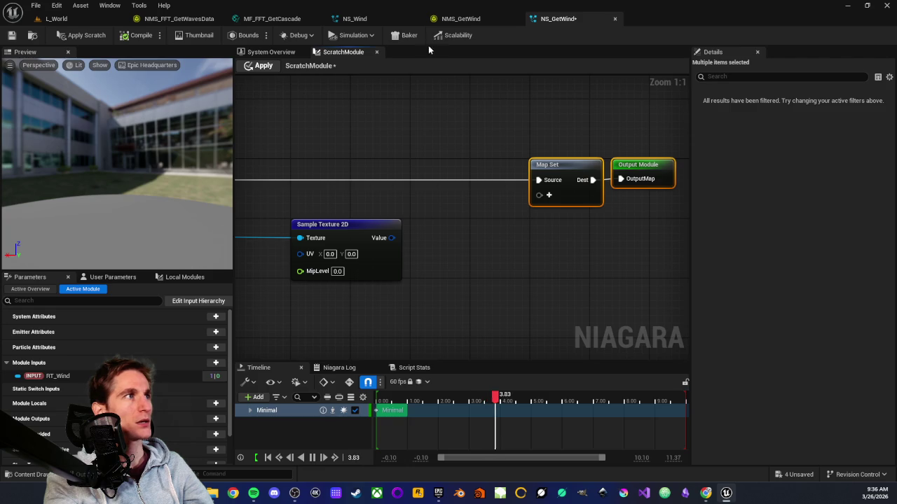
{"action": "left_click", "coordinate": [462, 20]}
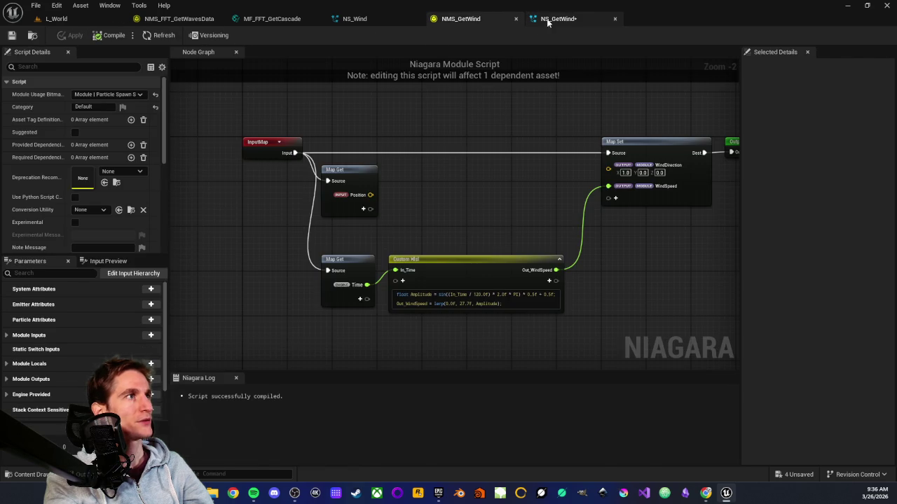
{"action": "left_click", "coordinate": [546, 20]}
{"action": "left_click", "coordinate": [272, 53]}
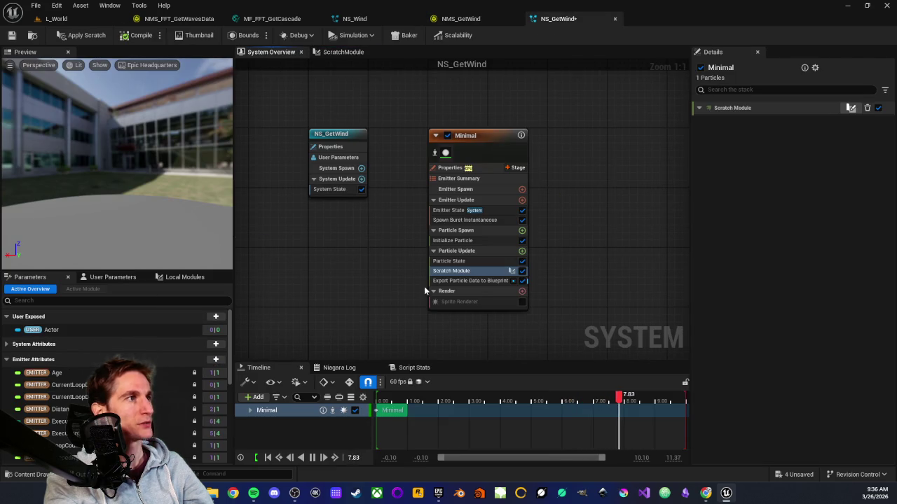
{"action": "left_click", "coordinate": [469, 281]}
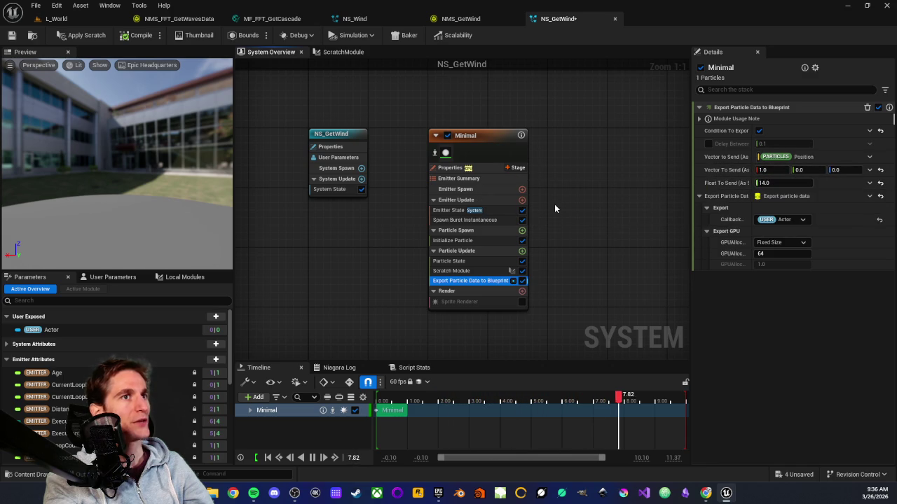
{"action": "left_click", "coordinate": [487, 21]}
{"action": "left_click", "coordinate": [553, 20]}
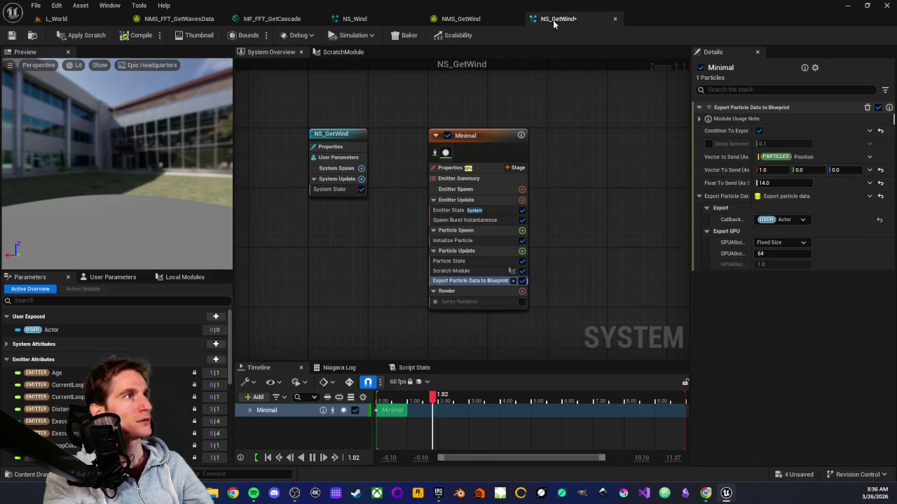
{"action": "left_click", "coordinate": [338, 52]}
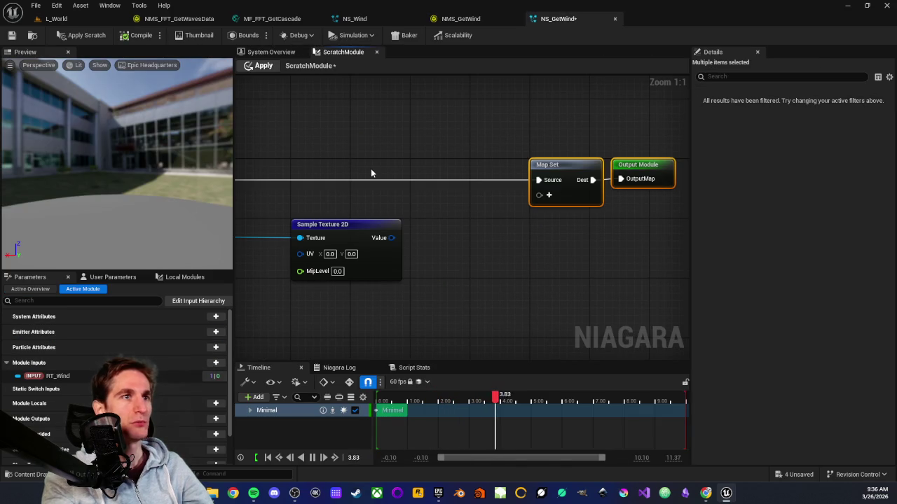
Step: Add a Particles Velocity pin to the Map Set node
{"action": "left_click_drag", "start_coordinate": [469, 273], "coordinate": [434, 277]}
{"action": "left_click_drag", "start_coordinate": [469, 235], "coordinate": [502, 241]}
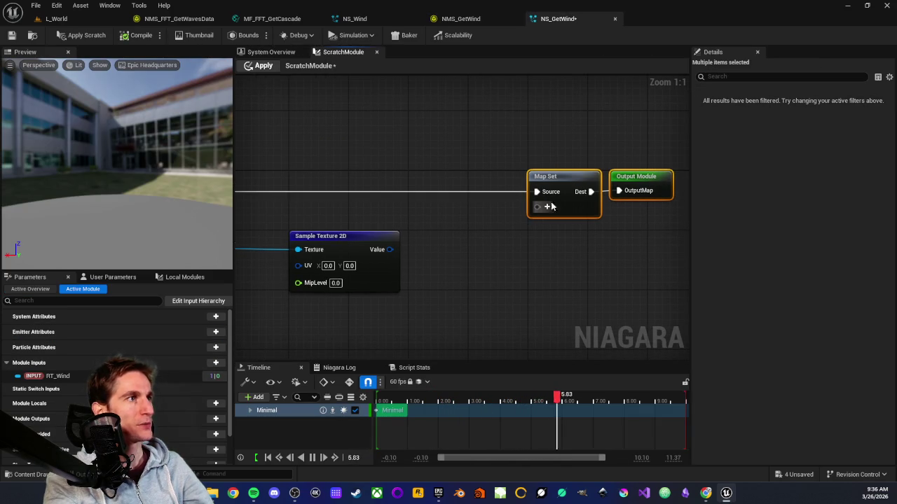
{"action": "left_click", "coordinate": [547, 207]}
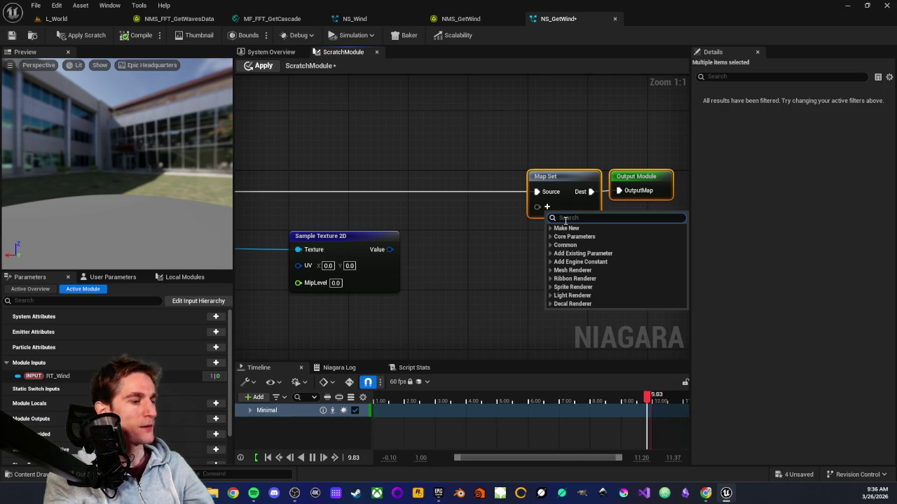
{"action": "type", "text": "particl"}
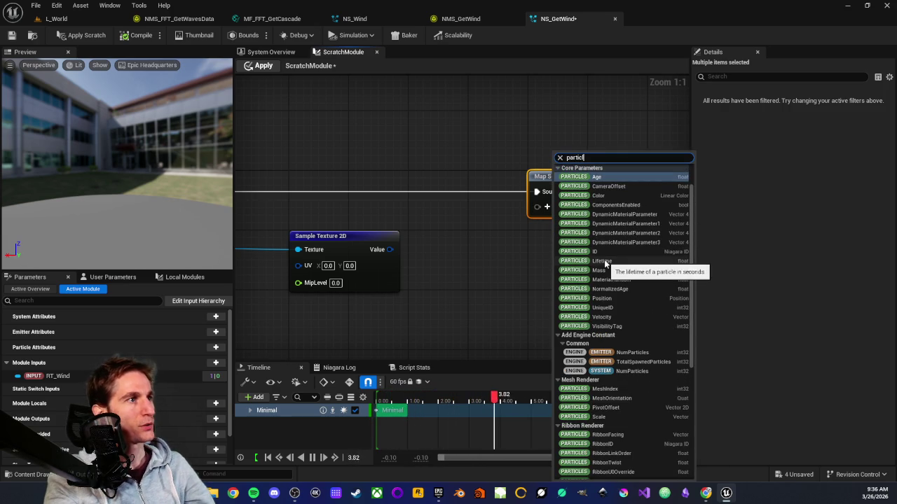
{"action": "left_click", "coordinate": [602, 318]}
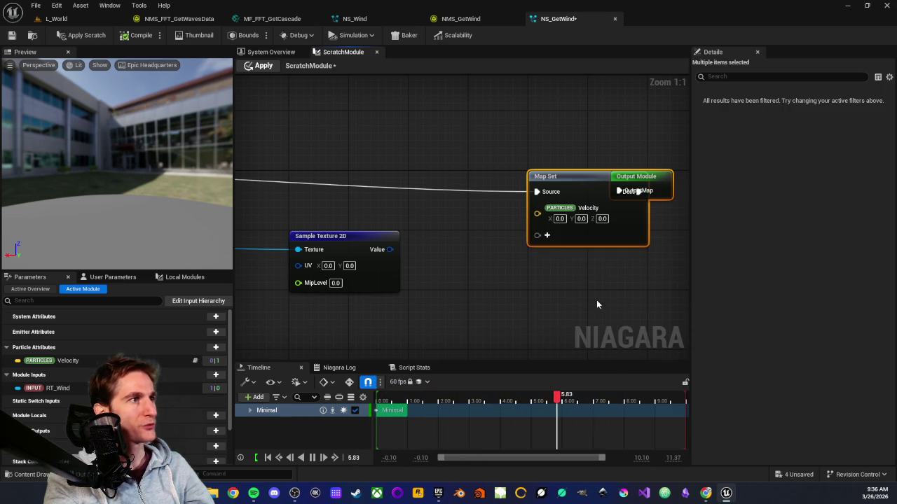
Step: Search the particle attributes, including particles size, without adding another pin
{"action": "left_click", "coordinate": [548, 237]}
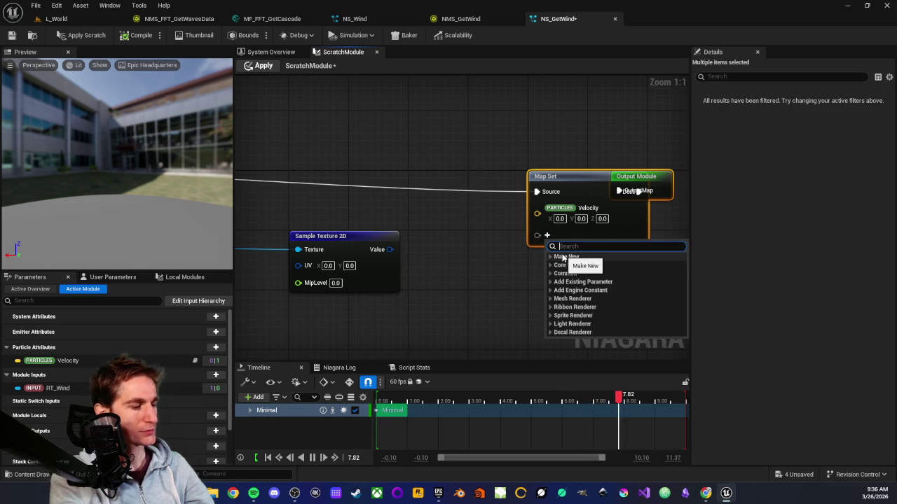
{"action": "type", "text": "particles "}
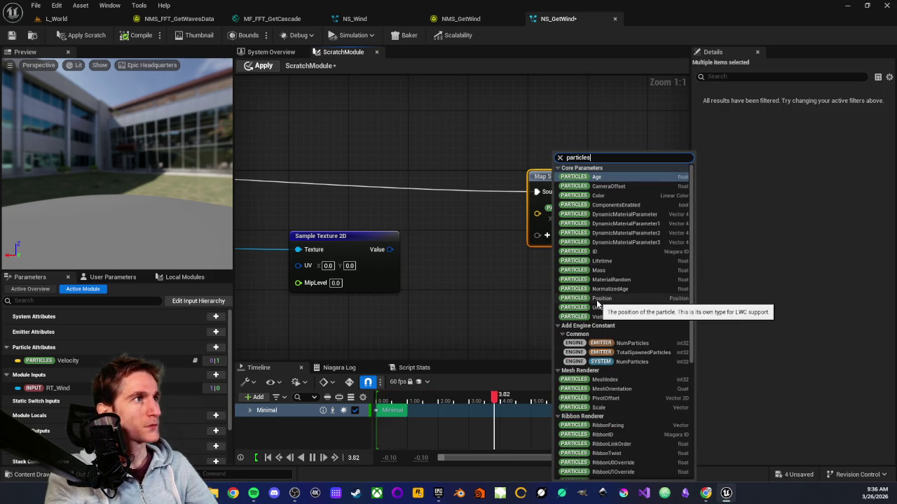
{"action": "type", "text": "size"}
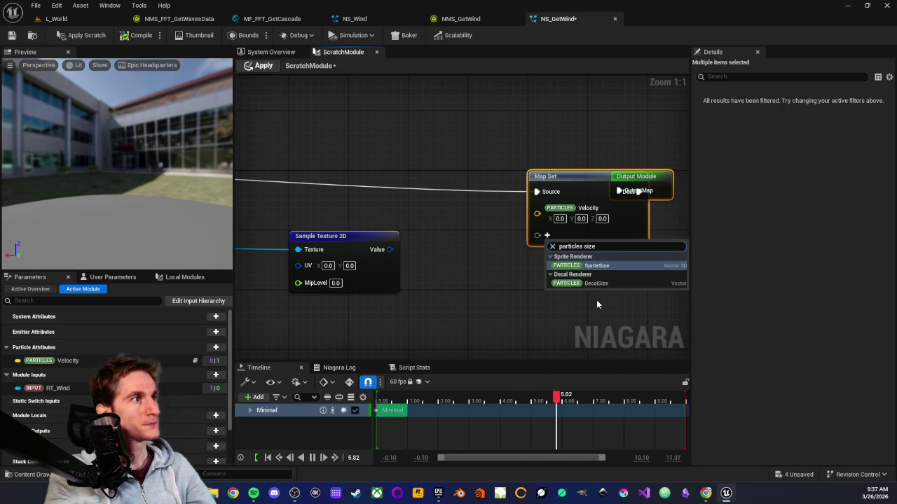
{"action": "left_click", "coordinate": [514, 284]}
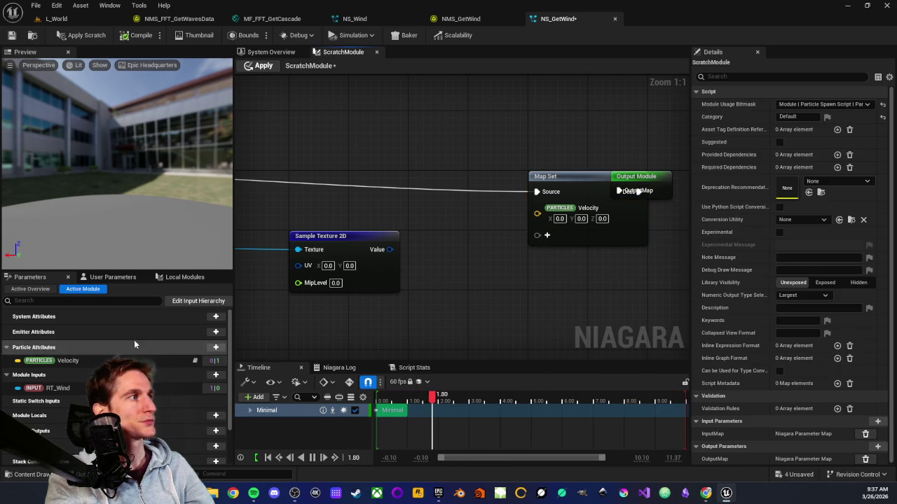
{"action": "left_click", "coordinate": [215, 347]}
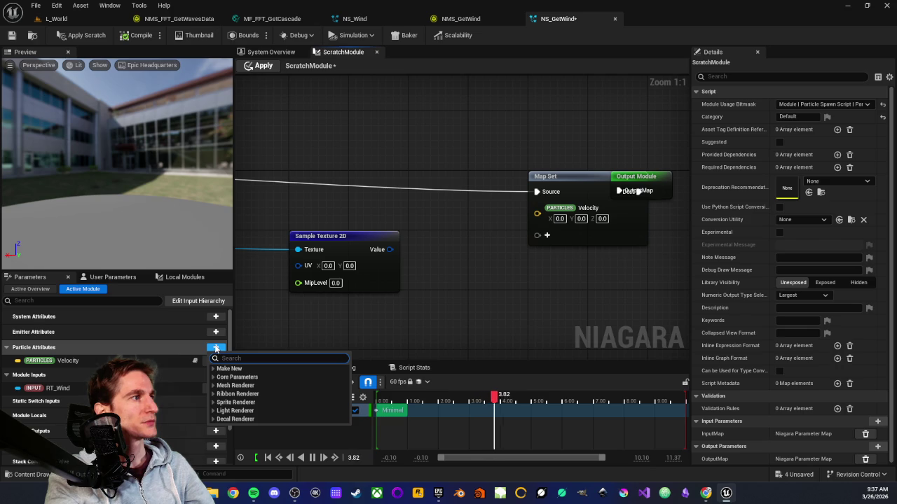
{"action": "type", "text": "part"}
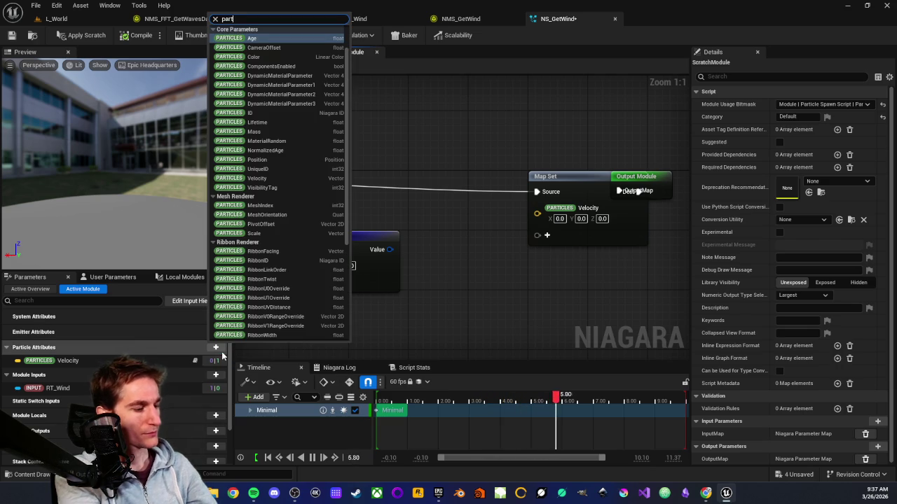
{"action": "type", "text": "icle"}
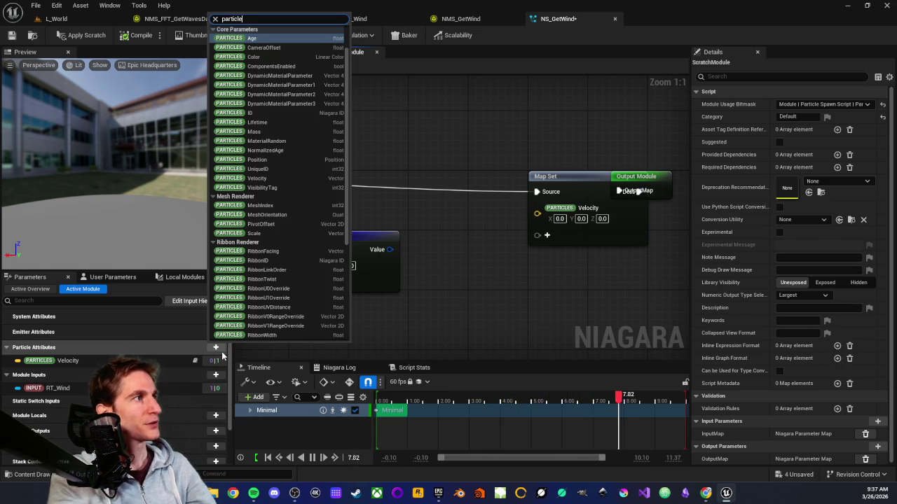
{"action": "scroll", "coordinate": [266, 226], "scroll_direction": "down", "scroll_amount": 3}
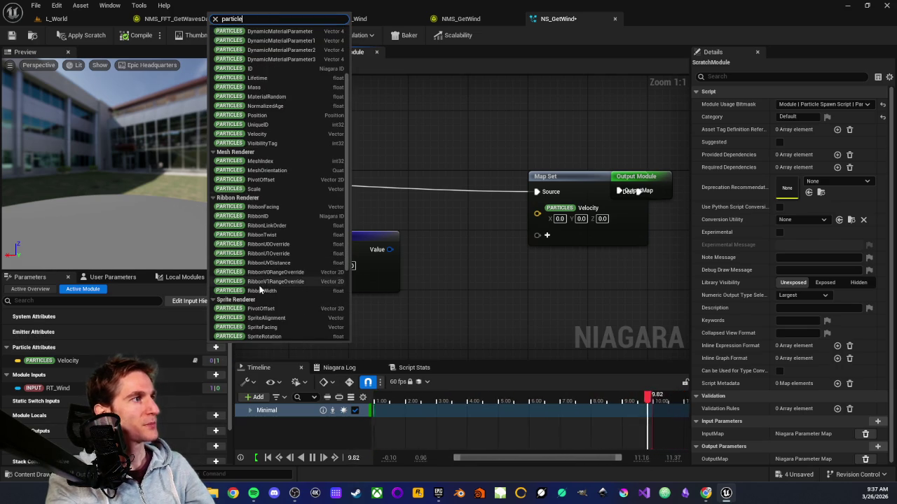
{"action": "left_click", "coordinate": [523, 286]}
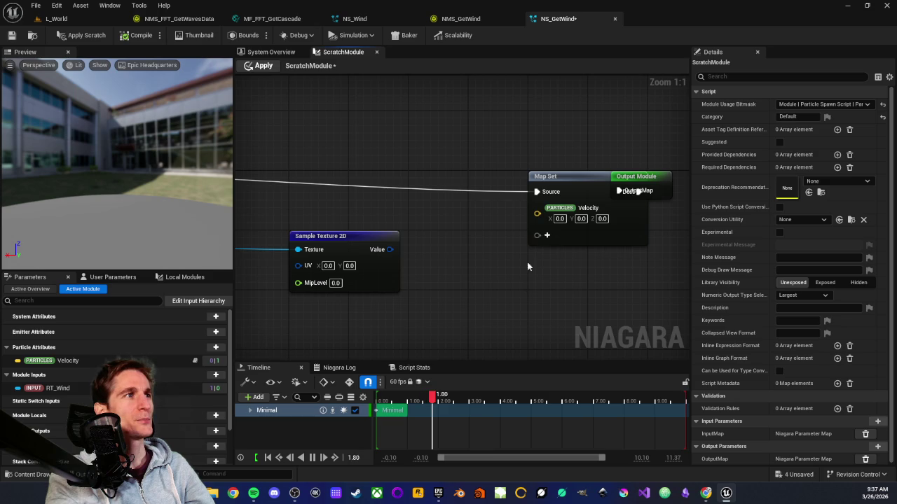
Step: Remove the Velocity pin from Map Set and inspect the Particles Velocity attribute
{"action": "right_click", "coordinate": [561, 208]}
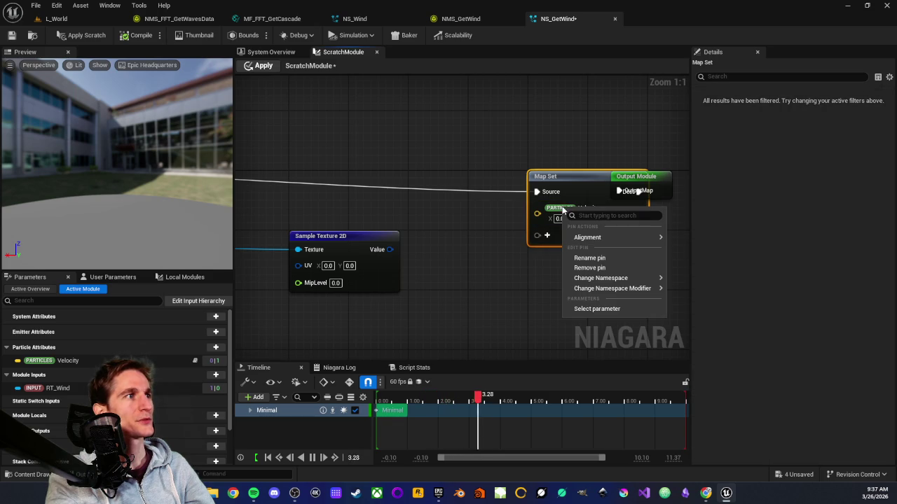
{"action": "left_click", "coordinate": [603, 268]}
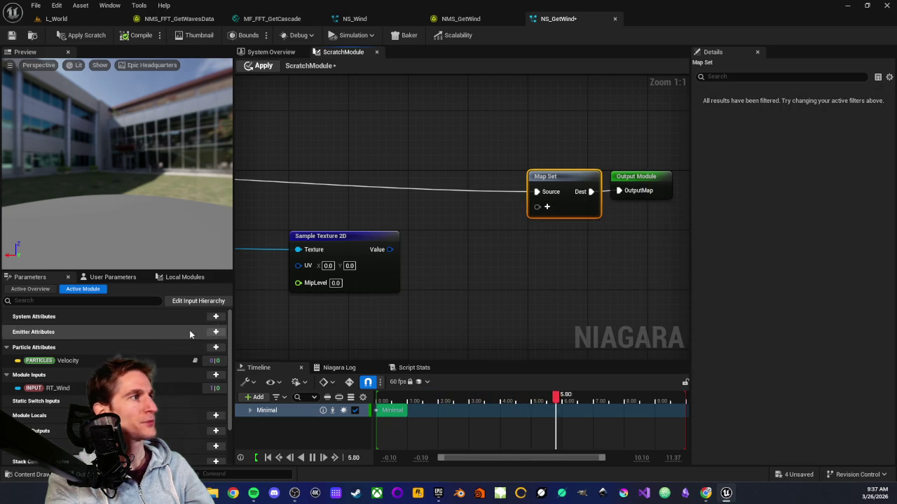
{"action": "left_click", "coordinate": [208, 361]}
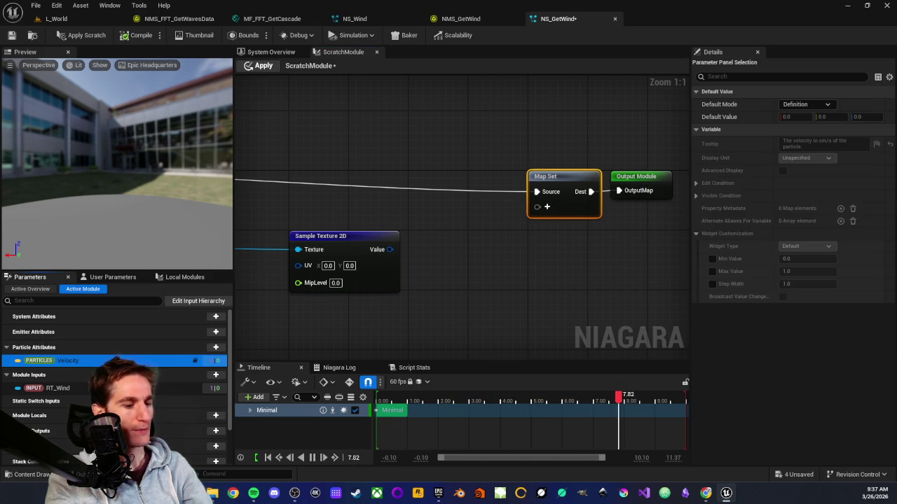
Step: Add a local vector pin named WindDirection to Map Set
{"action": "left_click", "coordinate": [547, 206]}
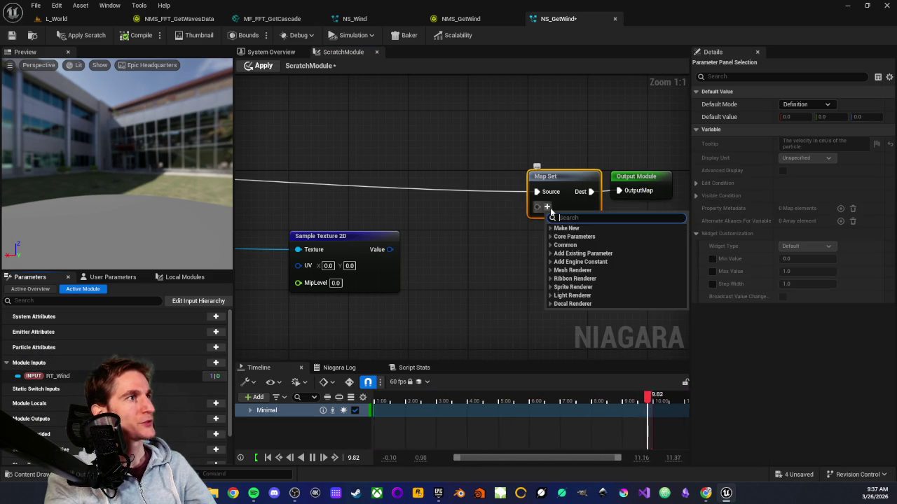
{"action": "type", "text": "vector"}
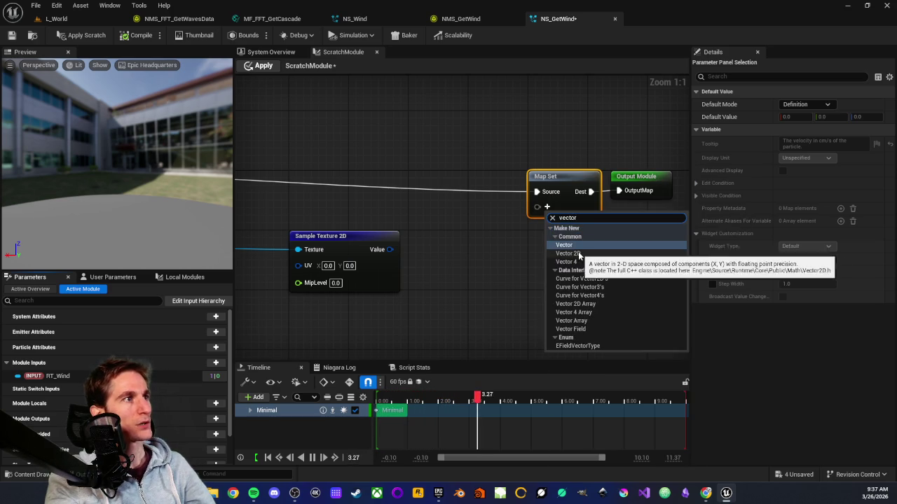
{"action": "left_click", "coordinate": [579, 245]}
{"action": "type", "text": "WindD"}
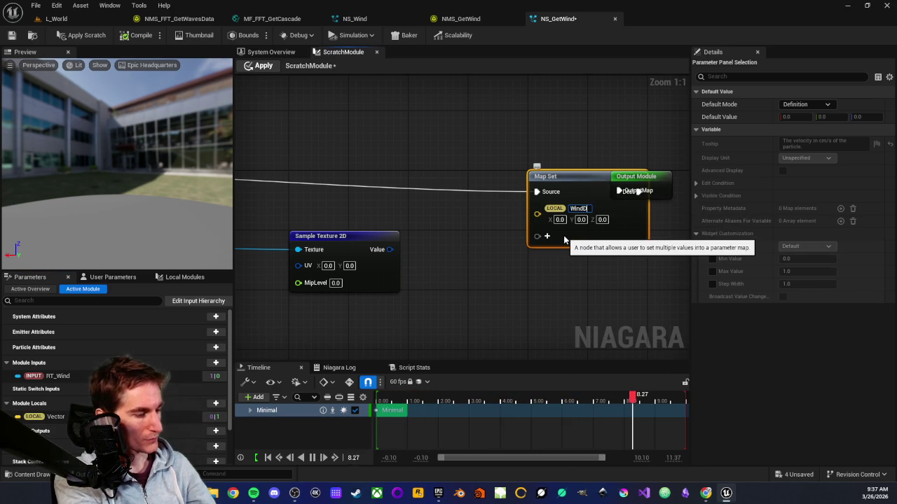
{"action": "type", "text": "irection"}
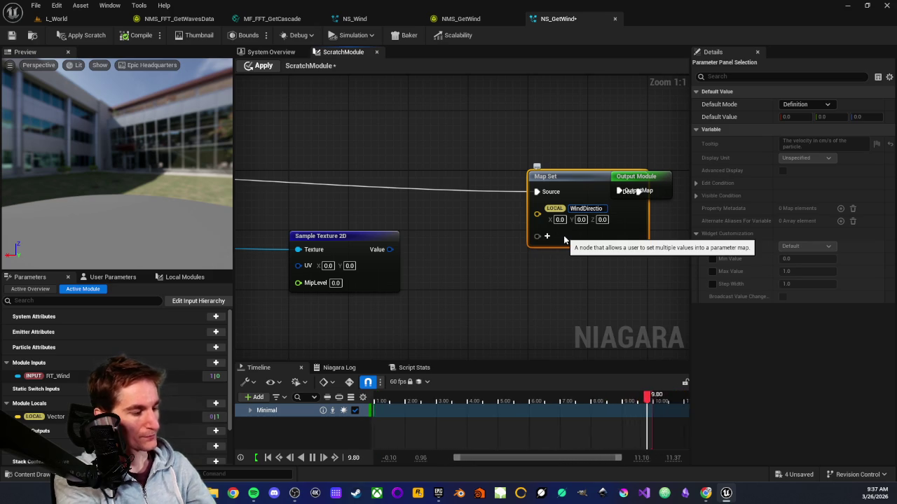
{"action": "key", "text": "Return"}
{"action": "mouse_move", "coordinate": [565, 180]}
{"action": "left_mouse_down"}
{"action": "mouse_move", "coordinate": [534, 188]}
{"action": "mouse_move", "coordinate": [510, 180]}
{"action": "left_mouse_up"}
{"action": "scroll", "coordinate": [510, 175], "scroll_direction": "down", "scroll_amount": 1}
{"action": "scroll", "coordinate": [502, 210], "scroll_direction": "up", "scroll_amount": 1}
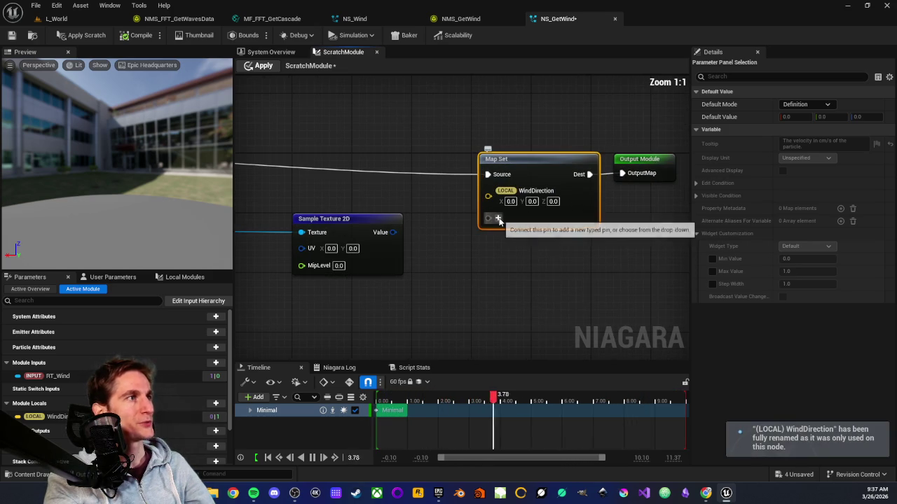
Step: Add a local float pin named WindSpeed, then rearrange the nodes
{"action": "left_click", "coordinate": [498, 220]}
{"action": "type", "text": "float"}
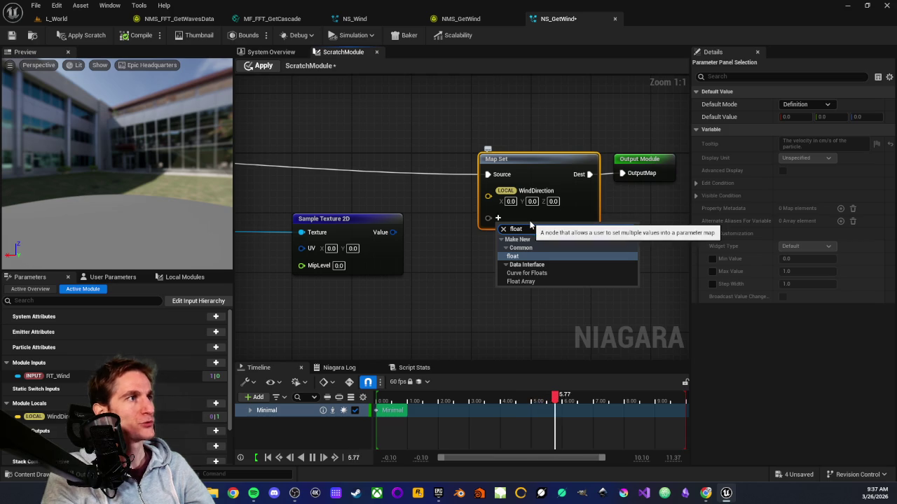
{"action": "key", "text": "Return"}
{"action": "type", "text": "Wind"}
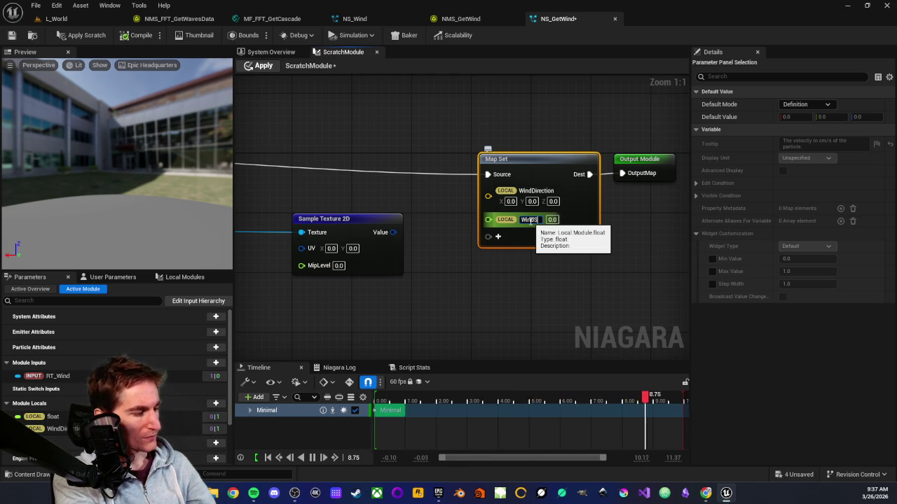
{"action": "type", "text": "Speed"}
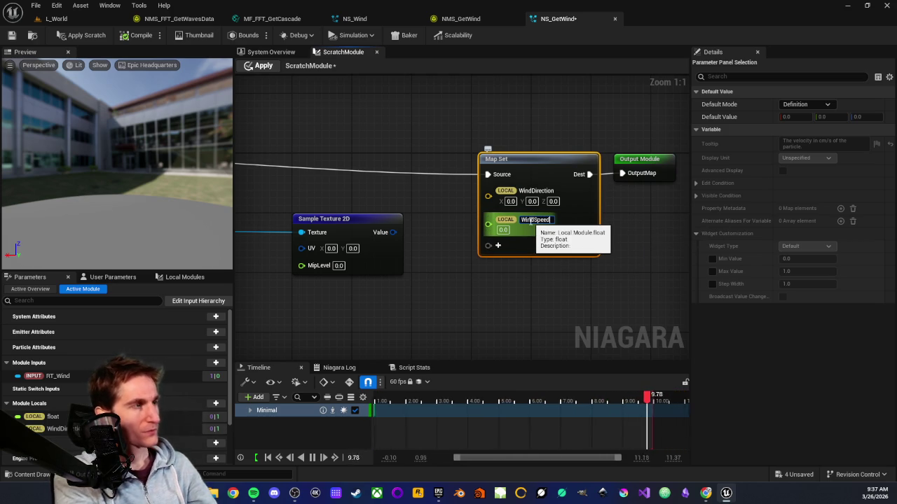
{"action": "key", "text": "Return"}
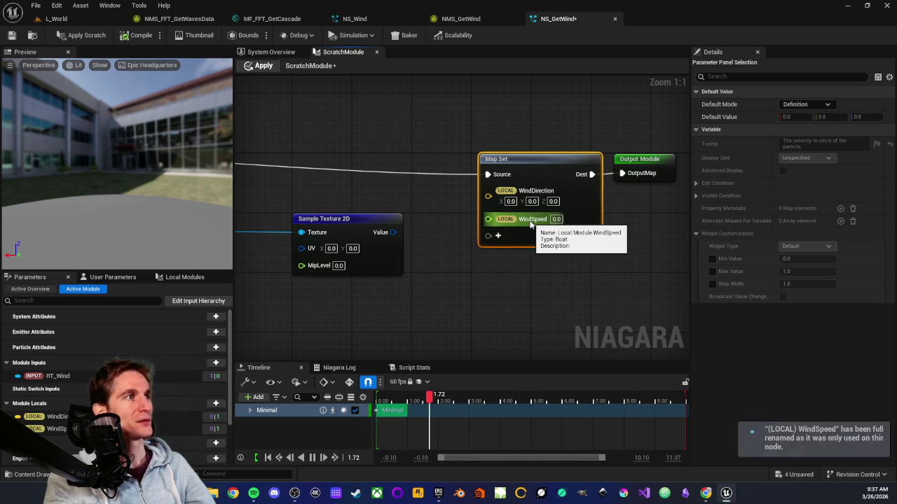
{"action": "left_click", "coordinate": [503, 311]}
{"action": "scroll", "coordinate": [502, 288], "scroll_direction": "down", "scroll_amount": 3}
{"action": "scroll", "coordinate": [499, 262], "scroll_direction": "up", "scroll_amount": 2}
{"action": "left_click_drag", "start_coordinate": [426, 226], "coordinate": [377, 226]}
{"action": "left_click_drag", "start_coordinate": [452, 205], "coordinate": [346, 215]}
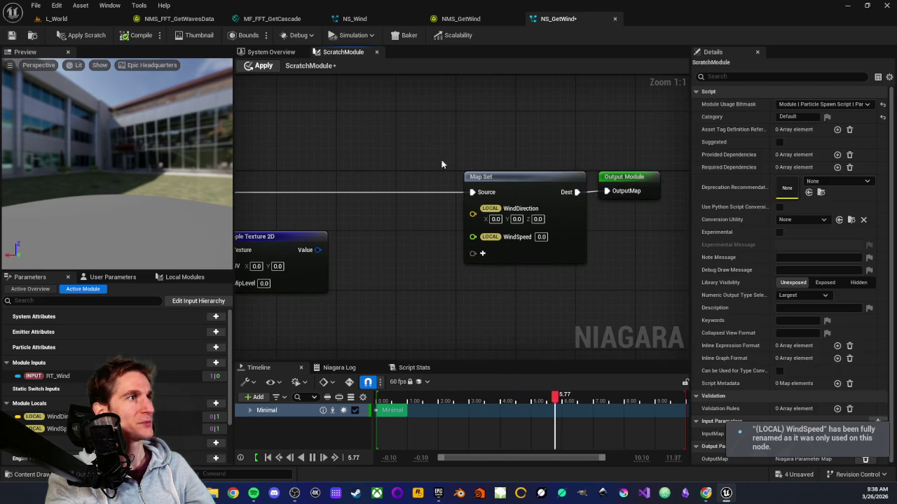
Step: Move Map Set and Output Module right and add a Convert node after the texture sample
{"action": "left_click_drag", "start_coordinate": [466, 163], "coordinate": [662, 211]}
{"action": "left_click_drag", "start_coordinate": [508, 175], "coordinate": [558, 175]}
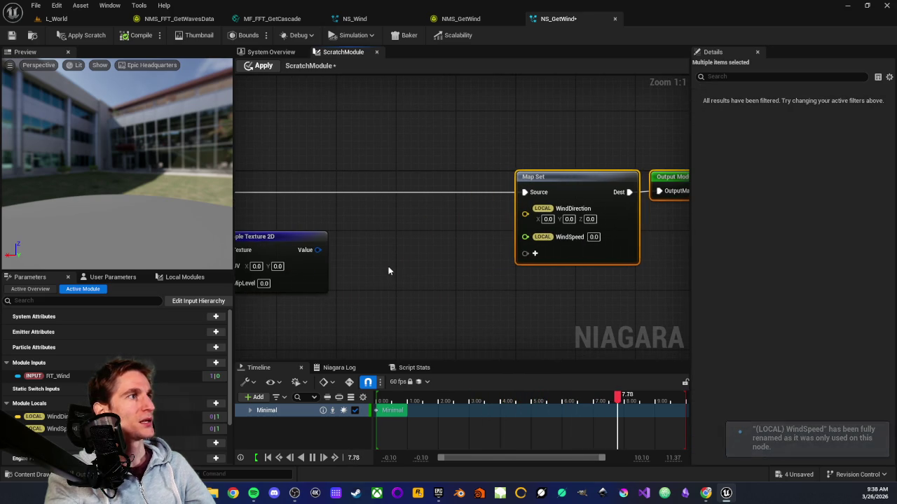
{"action": "left_click", "coordinate": [388, 269]}
{"action": "left_click_drag", "start_coordinate": [375, 218], "coordinate": [416, 221]}
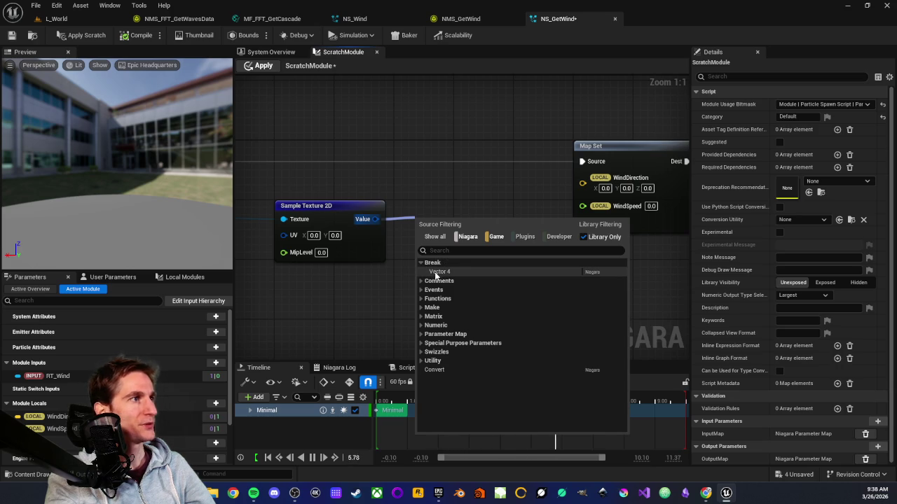
{"action": "left_click", "coordinate": [430, 369]}
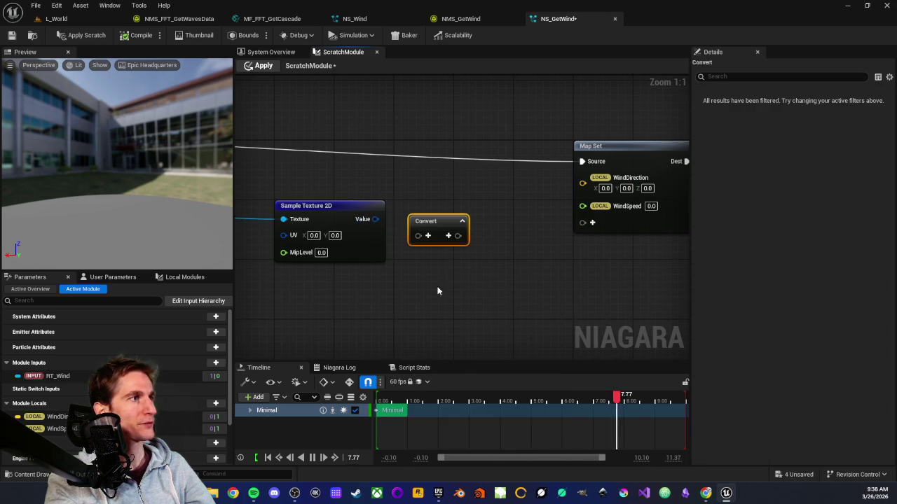
Step: Wire the sampled Value into Convert and its outputs to WindDirection and WindSpeed
{"action": "left_click_drag", "start_coordinate": [375, 219], "coordinate": [418, 235]}
{"action": "mouse_move", "coordinate": [548, 189]}
{"action": "left_mouse_down"}
{"action": "mouse_move", "coordinate": [499, 228]}
{"action": "mouse_move", "coordinate": [466, 230]}
{"action": "left_mouse_up"}
{"action": "left_click", "coordinate": [494, 254]}
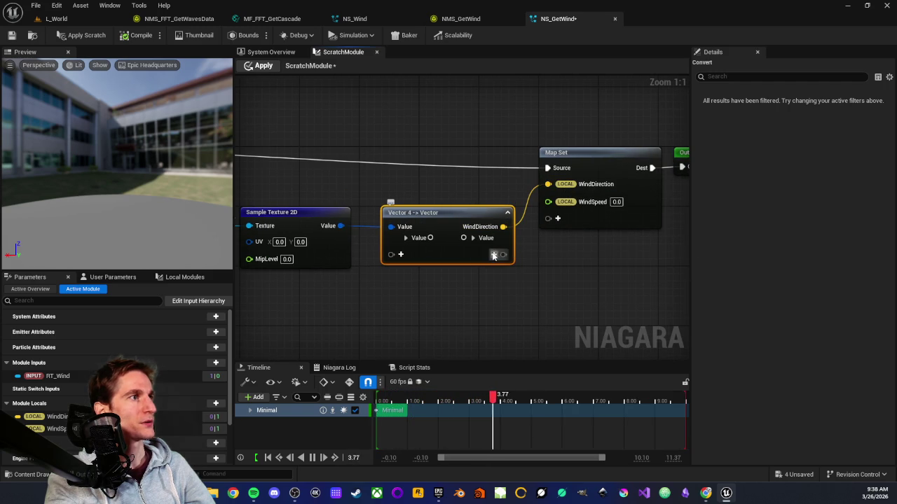
{"action": "mouse_move", "coordinate": [548, 202]}
{"action": "left_mouse_down"}
{"action": "mouse_move", "coordinate": [526, 248]}
{"action": "mouse_move", "coordinate": [495, 255]}
{"action": "left_mouse_up"}
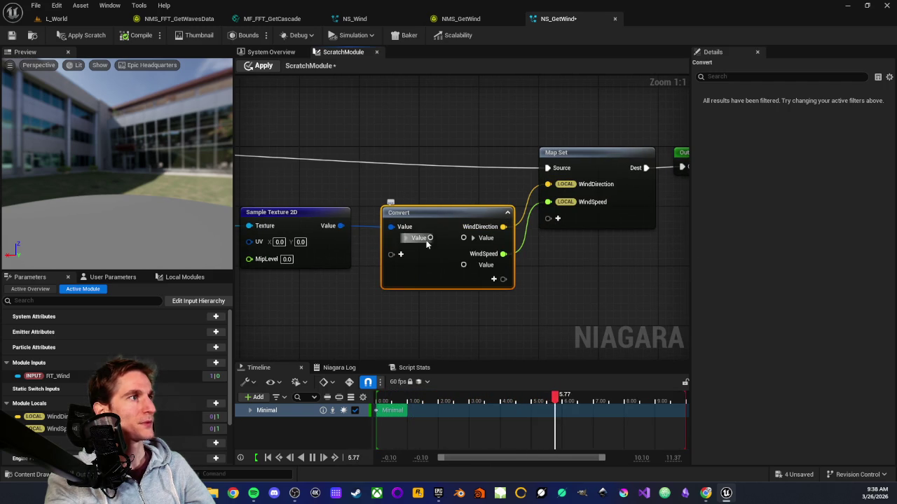
Step: Route the Convert input's X, Y, Z components to WindDirection and collapse the node
{"action": "left_click", "coordinate": [473, 238]}
{"action": "left_click", "coordinate": [405, 237]}
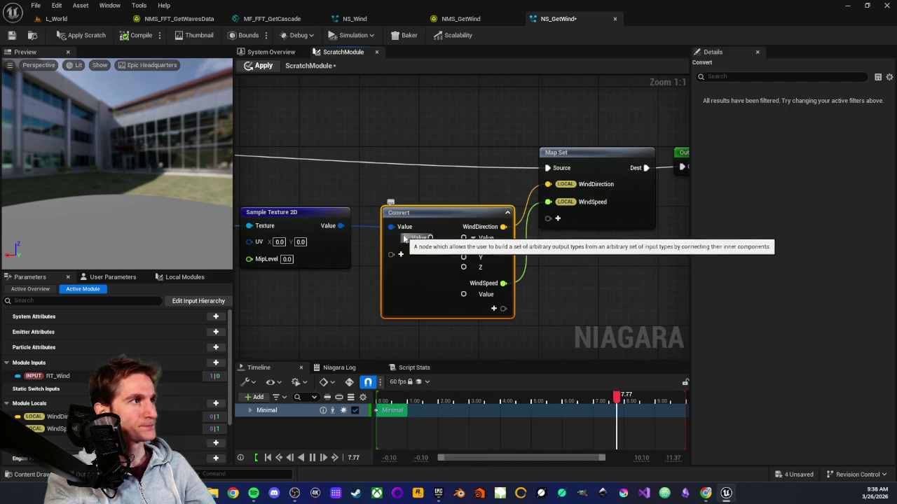
{"action": "left_click_drag", "start_coordinate": [429, 247], "coordinate": [463, 248]}
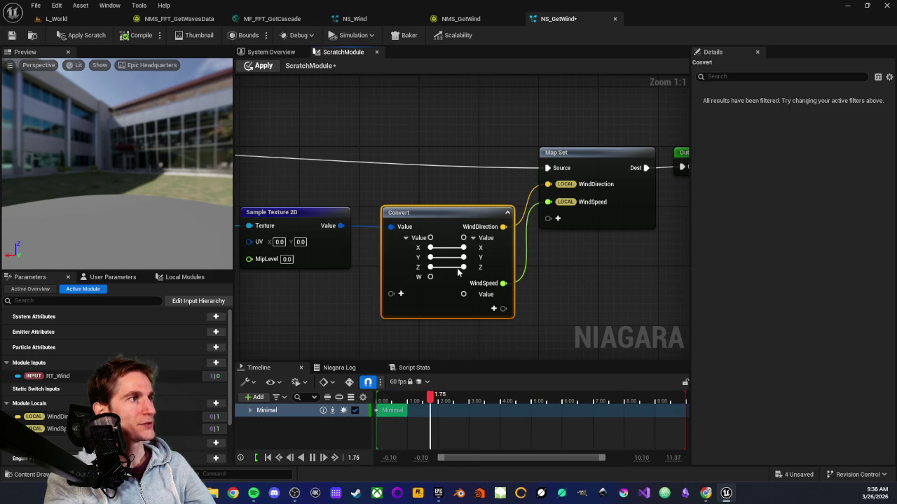
{"action": "left_click", "coordinate": [507, 213]}
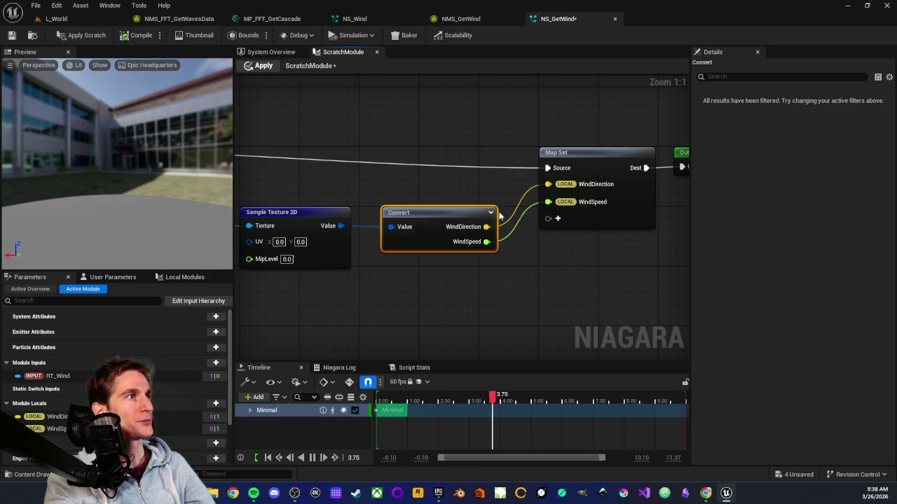
{"action": "left_click", "coordinate": [391, 221]}
{"action": "scroll", "coordinate": [391, 221], "scroll_direction": "down", "scroll_amount": 1}
{"action": "scroll", "coordinate": [391, 221], "scroll_direction": "down", "scroll_amount": 1}
{"action": "left_click_drag", "start_coordinate": [391, 221], "coordinate": [586, 200]}
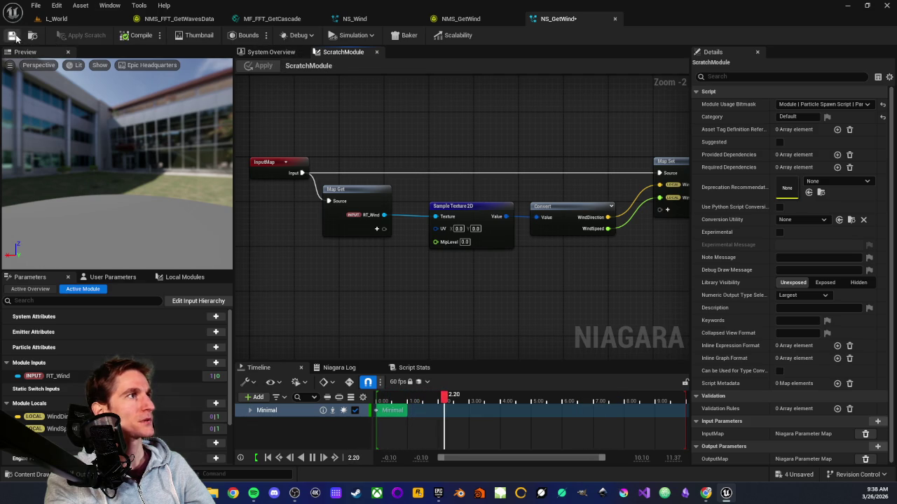
Step: Assign the RT_Wind render target to the Scratch Module's RT_Wind texture input and save
{"action": "left_click", "coordinate": [269, 52]}
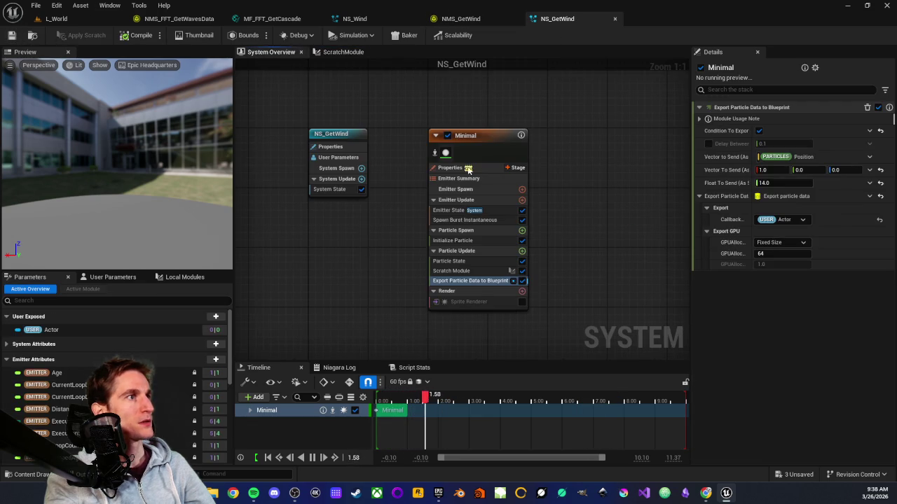
{"action": "left_click", "coordinate": [451, 271]}
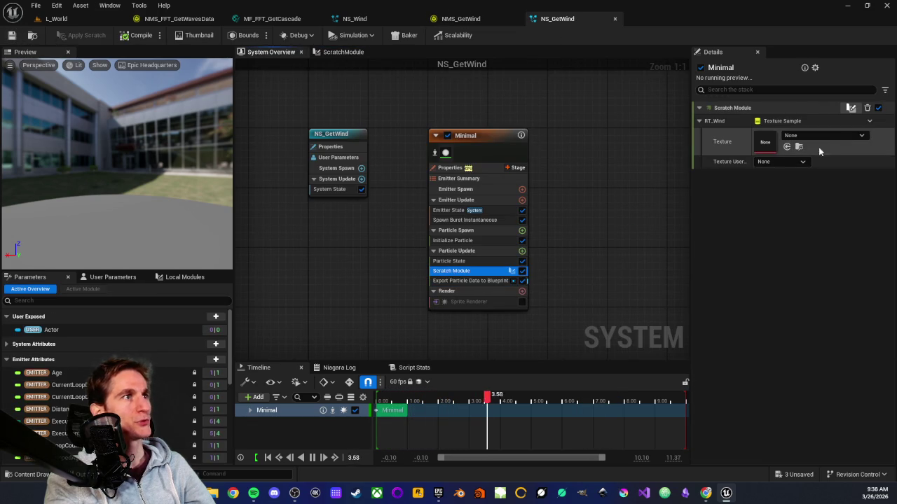
{"action": "left_click", "coordinate": [850, 135]}
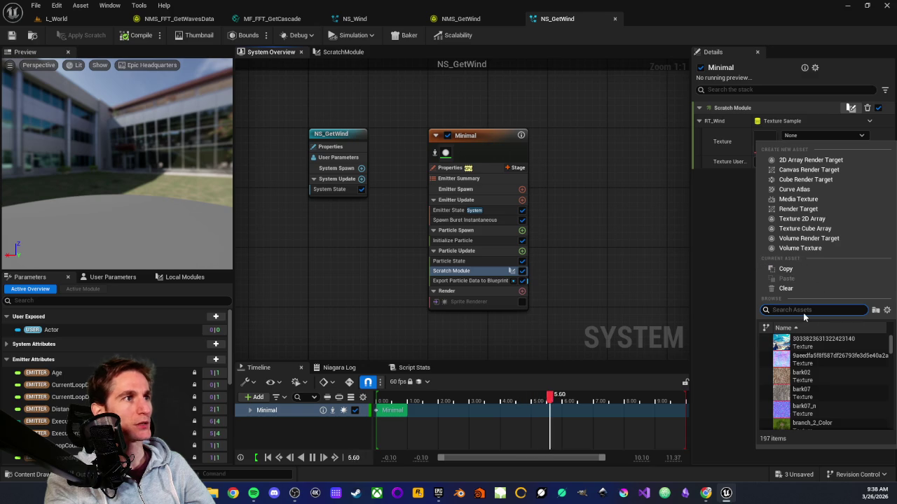
{"action": "type", "text": "rt wind"}
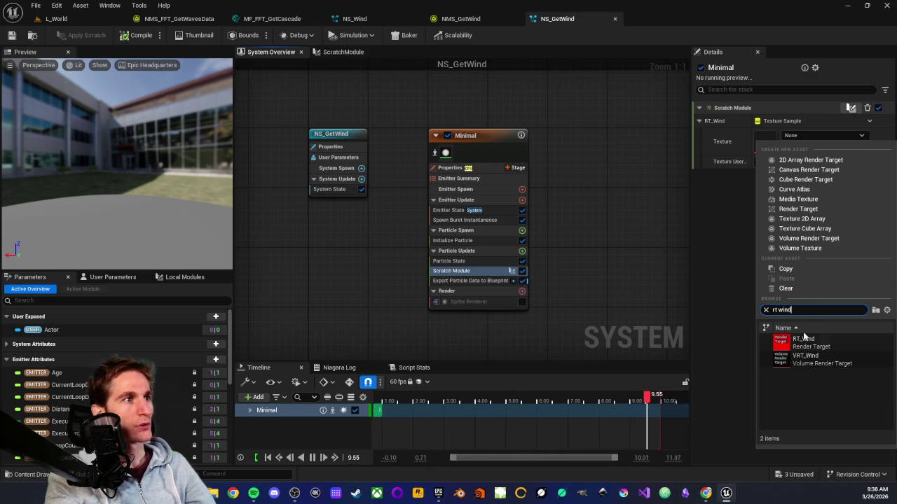
{"action": "left_click", "coordinate": [802, 342]}
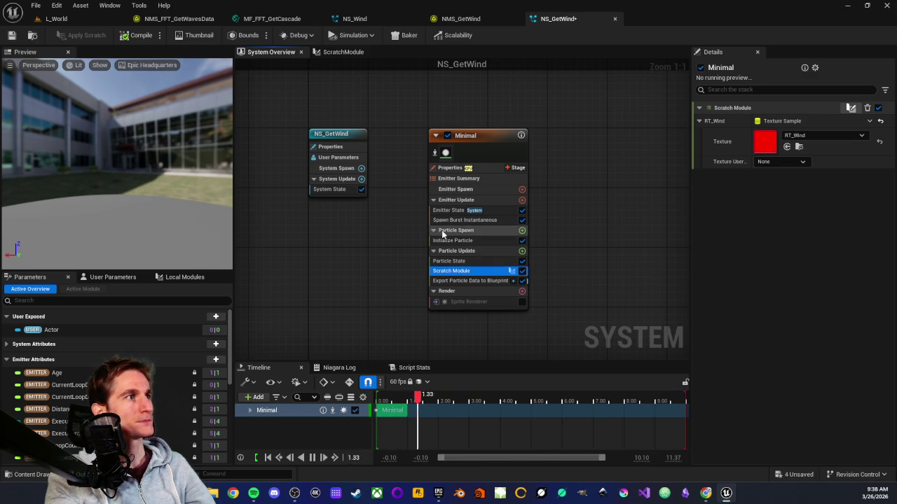
{"action": "key", "text": "ctrl+s"}
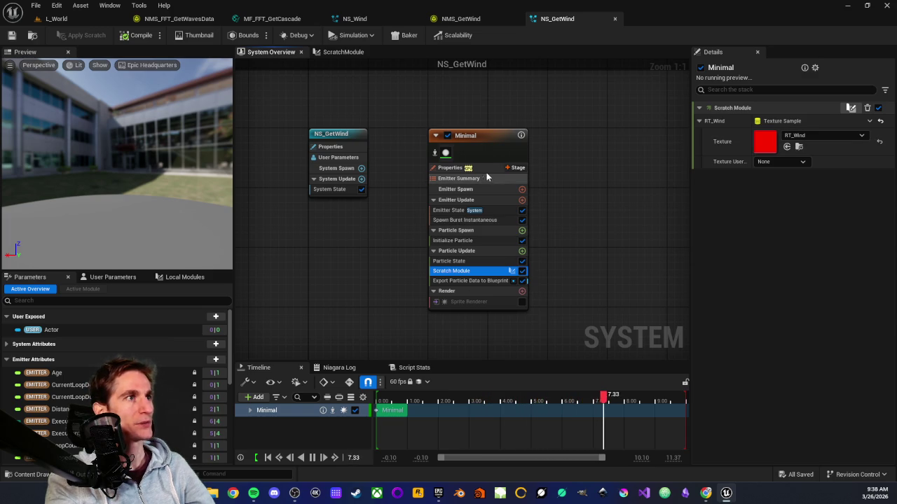
Step: Review the Texture User options, then the Export Particle Data to Blueprint settings
{"action": "left_click", "coordinate": [770, 161]}
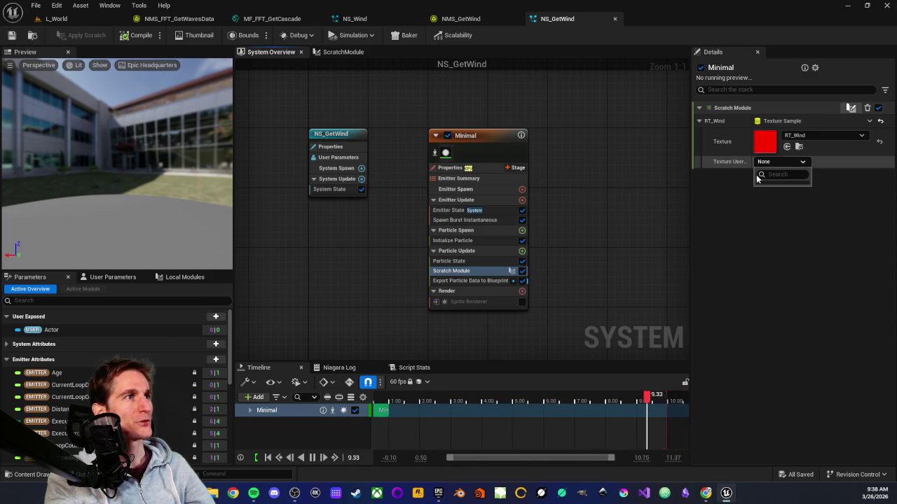
{"action": "mouse_move", "coordinate": [730, 161]}
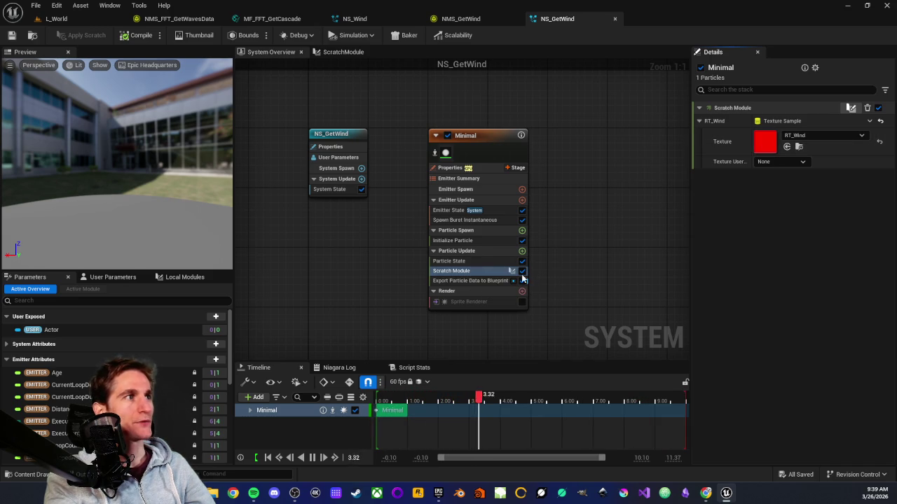
{"action": "left_click", "coordinate": [465, 282]}
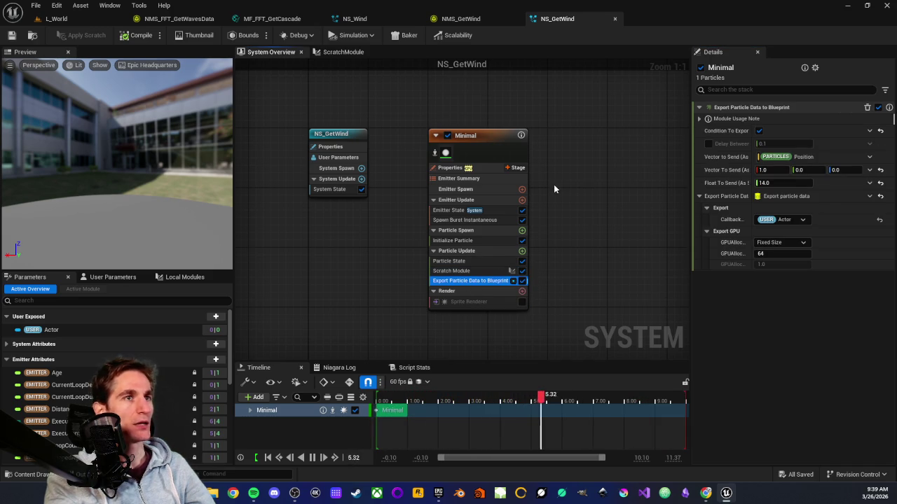
{"action": "left_click", "coordinate": [869, 169]}
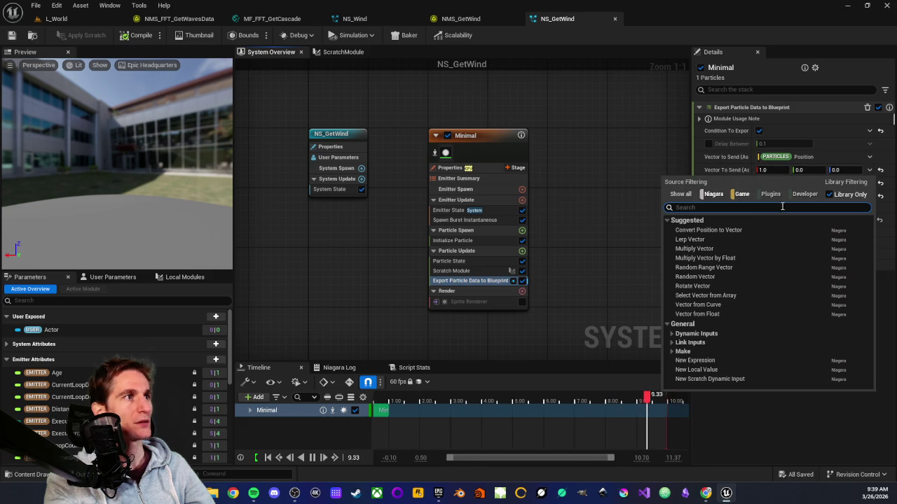
{"action": "type", "text": "wind"}
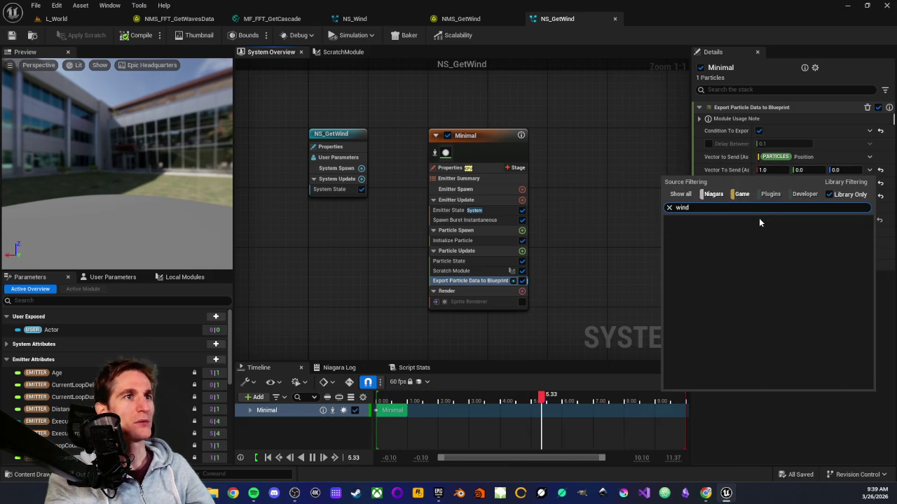
{"action": "left_click", "coordinate": [638, 209]}
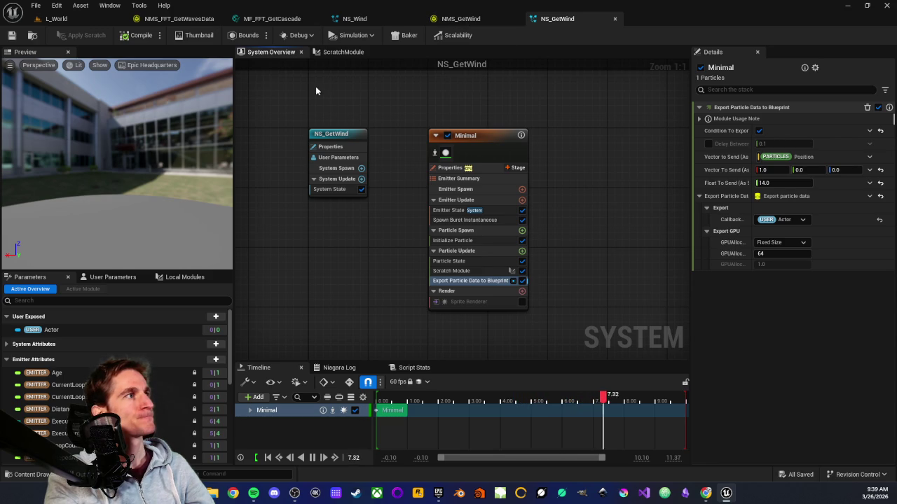
Step: Open the Scratch Module graph and check Map Set's add-pin options without adding anything
{"action": "left_click", "coordinate": [342, 52]}
{"action": "scroll", "coordinate": [487, 281], "scroll_direction": "up", "scroll_amount": 5}
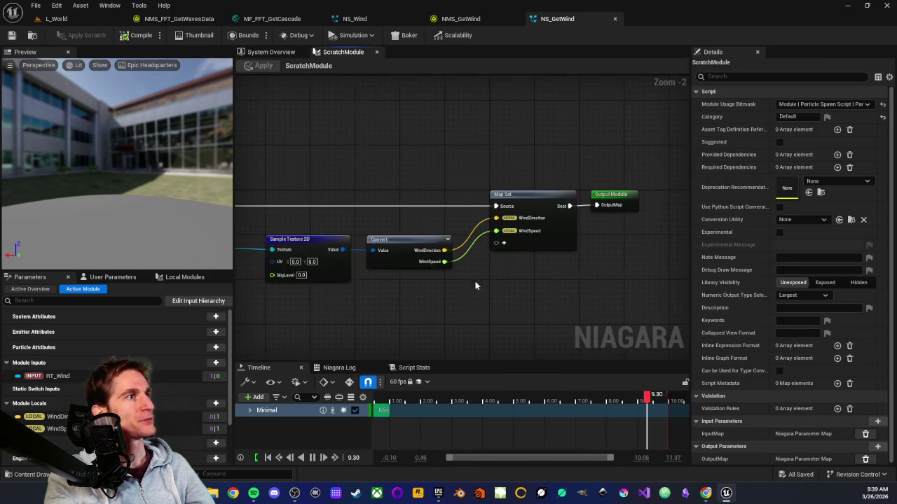
{"action": "left_click", "coordinate": [513, 231]}
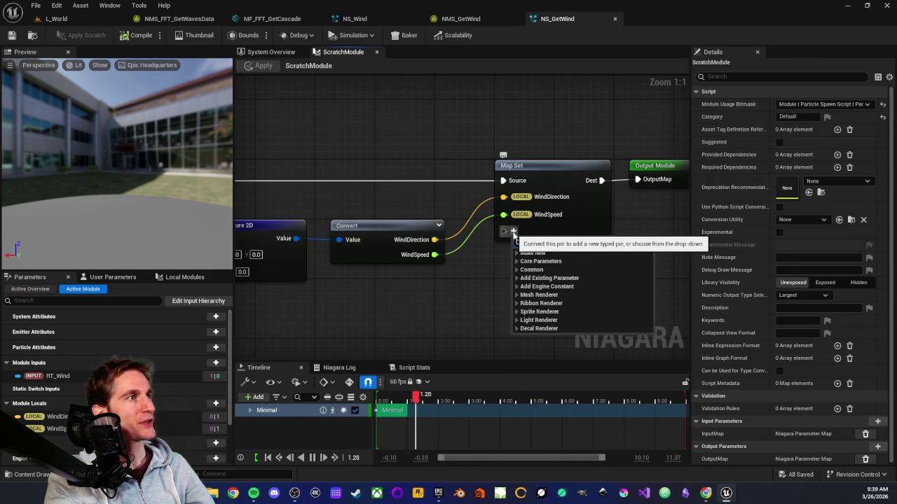
{"action": "left_click", "coordinate": [484, 277]}
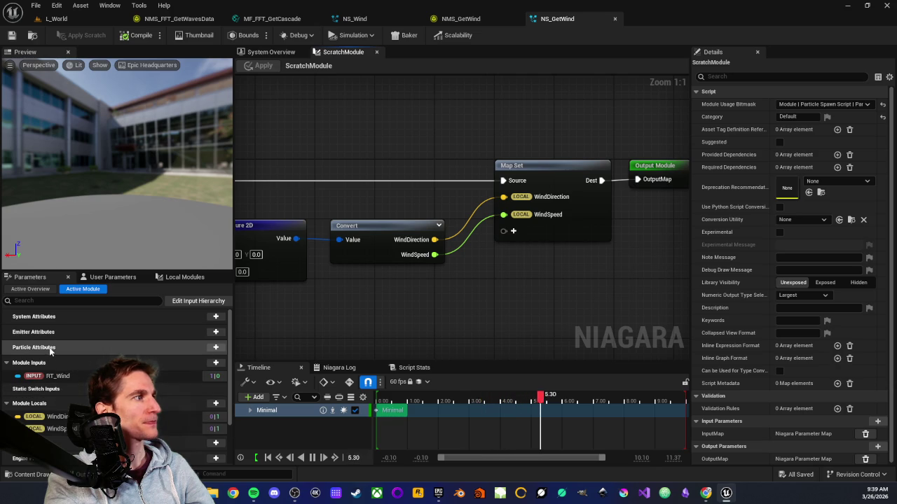
Step: Add a Vector particle attribute named WindDirection
{"action": "left_click", "coordinate": [215, 346]}
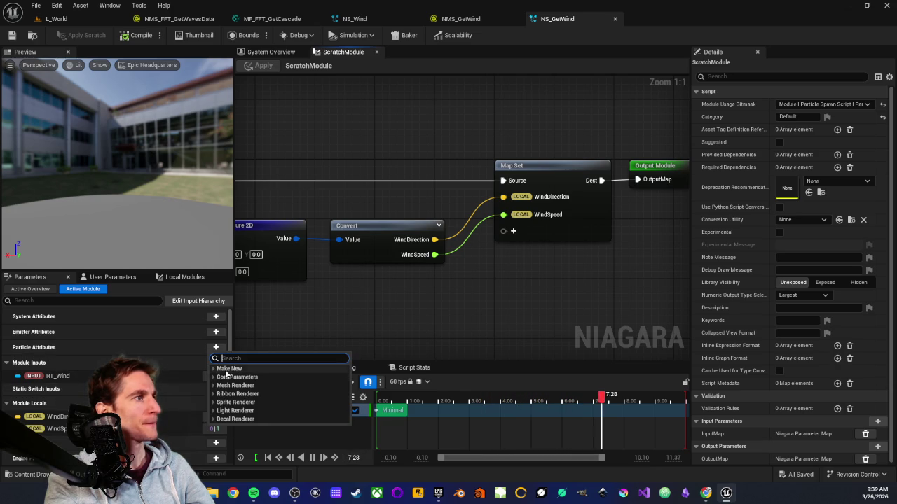
{"action": "type", "text": "vect"}
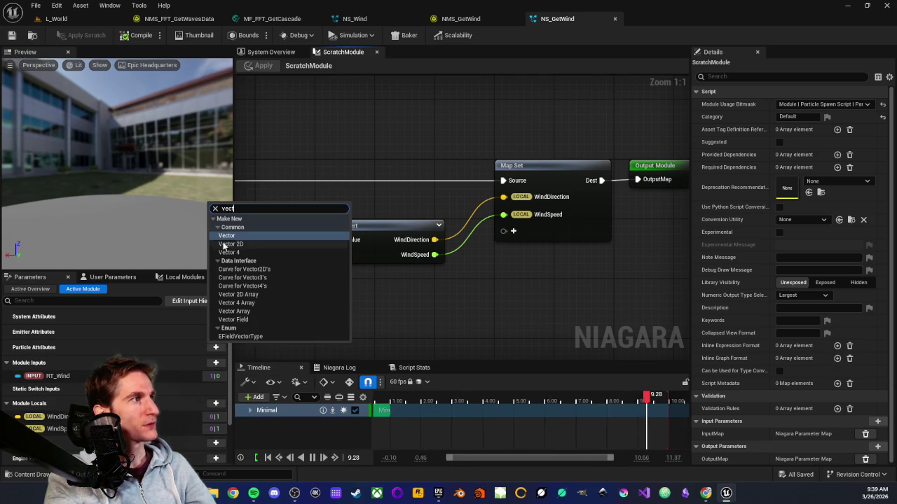
{"action": "left_click", "coordinate": [226, 236]}
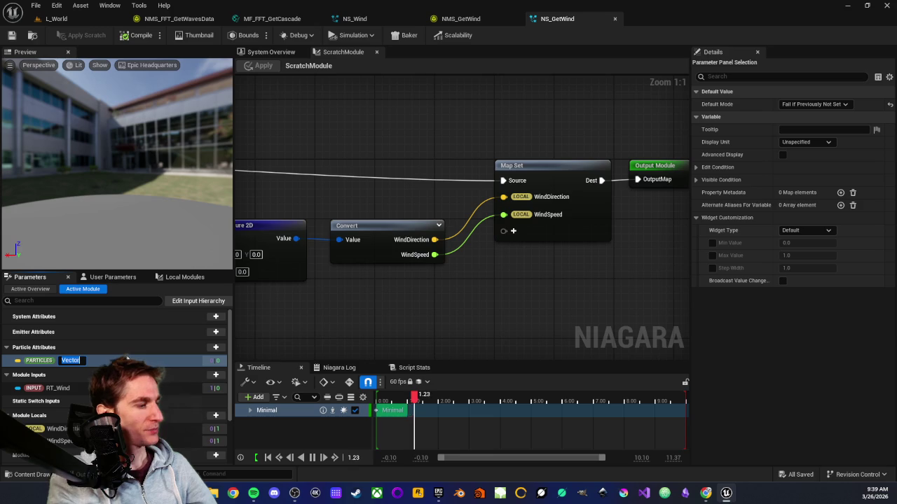
{"action": "type", "text": "Wind"}
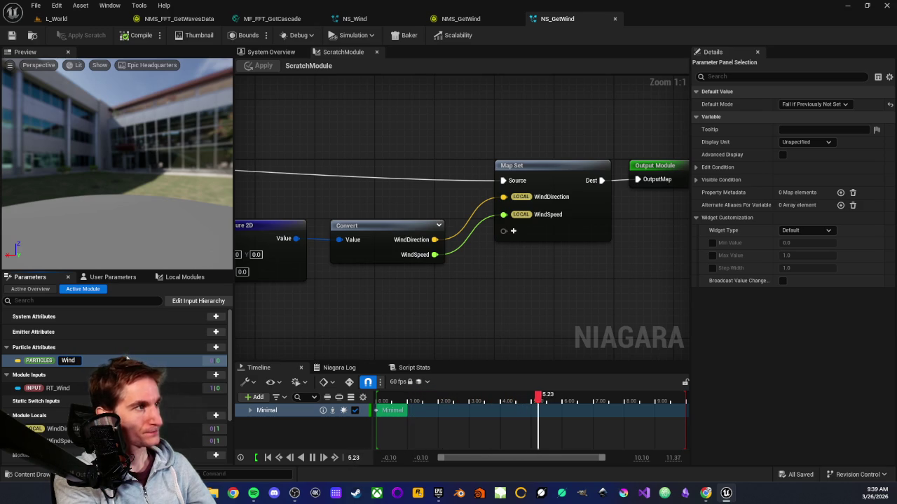
{"action": "type", "text": "Direct"}
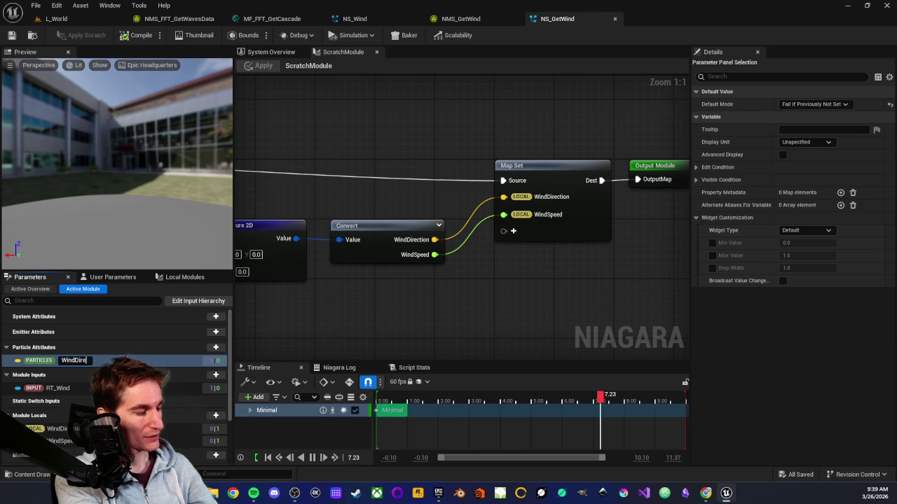
{"action": "type", "text": "ion"}
{"action": "key", "text": "Return"}
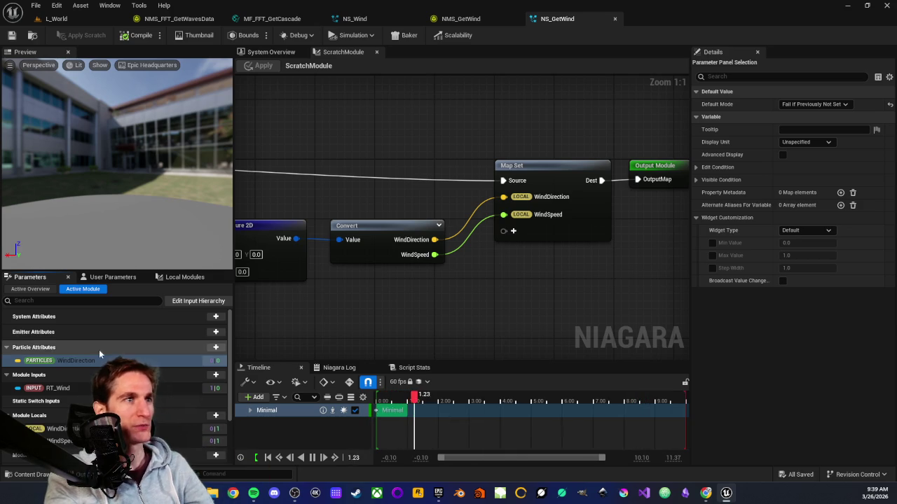
Step: Add a float particle attribute named WindSpeed
{"action": "left_click", "coordinate": [216, 347]}
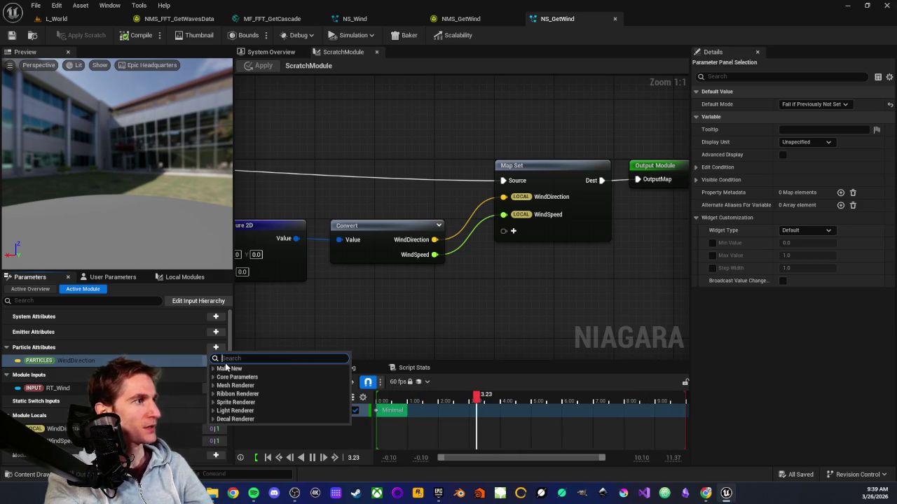
{"action": "type", "text": "float"}
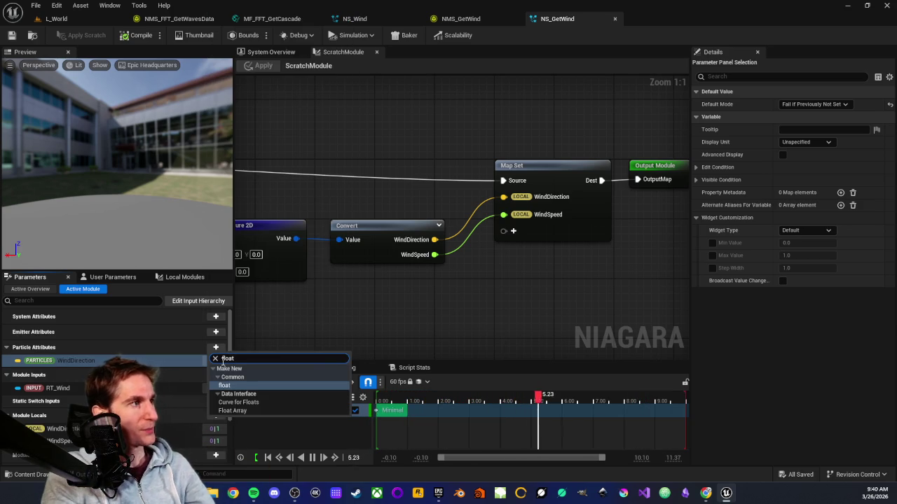
{"action": "key", "text": "Return"}
{"action": "type", "text": "W"}
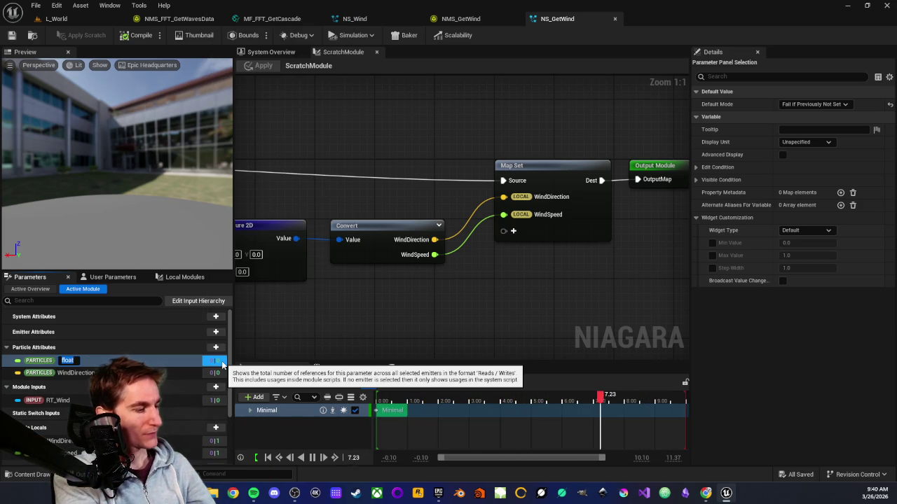
{"action": "type", "text": "indS"}
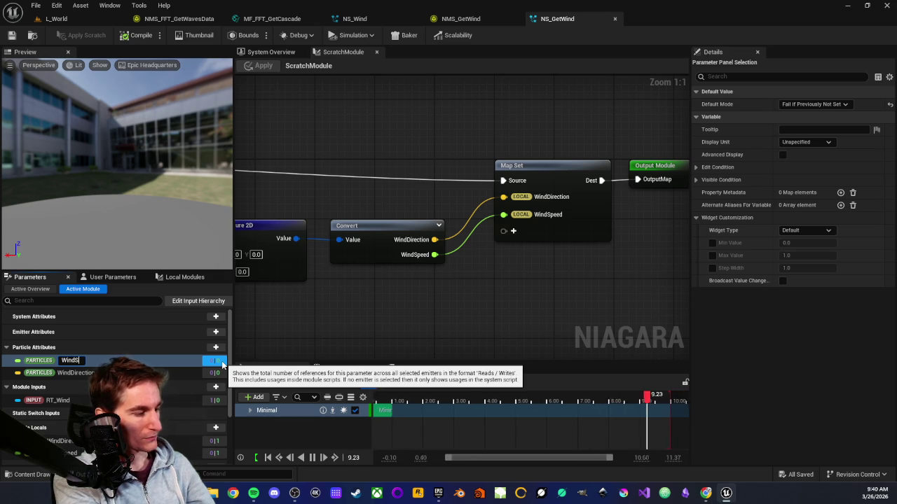
{"action": "type", "text": "peed"}
{"action": "key", "text": "Return"}
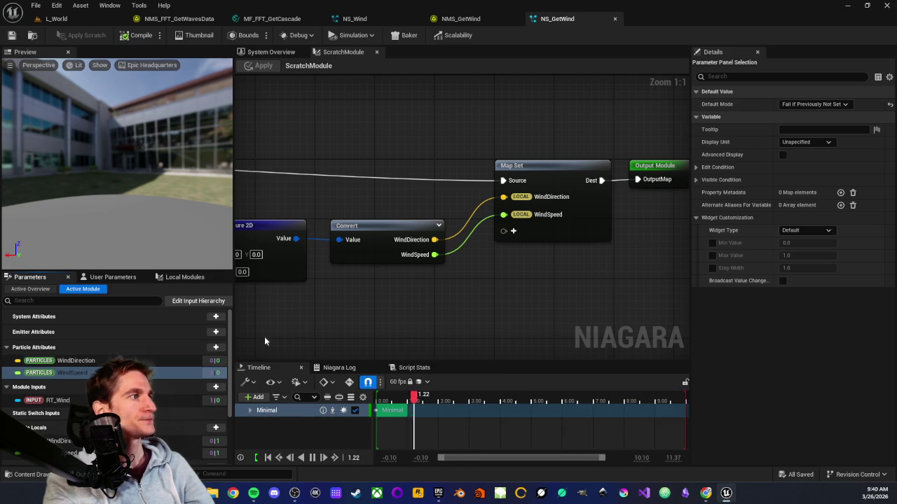
Step: Add WindDirection and WindSpeed pins to Map Set, feed them from Convert's outputs, and apply
{"action": "mouse_move", "coordinate": [77, 360]}
{"action": "left_mouse_down"}
{"action": "mouse_move", "coordinate": [423, 287]}
{"action": "mouse_move", "coordinate": [533, 233]}
{"action": "left_mouse_up"}
{"action": "mouse_move", "coordinate": [77, 373]}
{"action": "left_mouse_down"}
{"action": "mouse_move", "coordinate": [548, 295]}
{"action": "mouse_move", "coordinate": [546, 261]}
{"action": "left_mouse_up"}
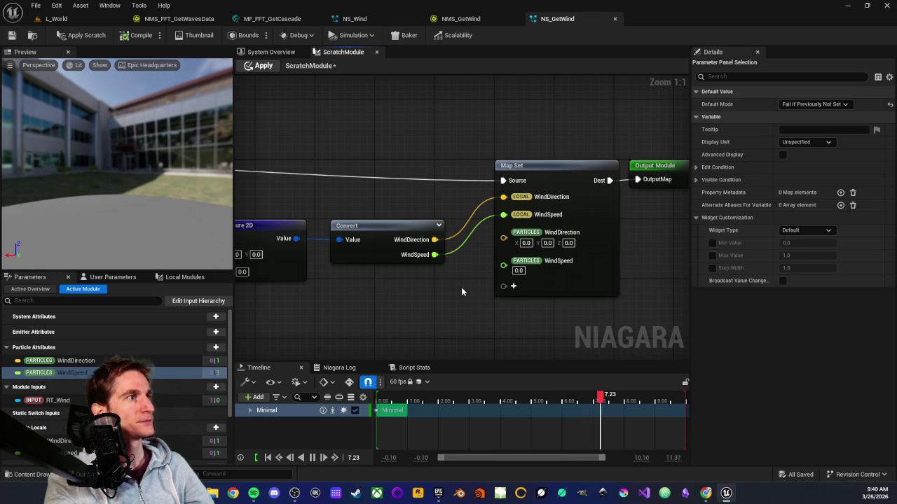
{"action": "left_click_drag", "start_coordinate": [435, 240], "coordinate": [503, 237]}
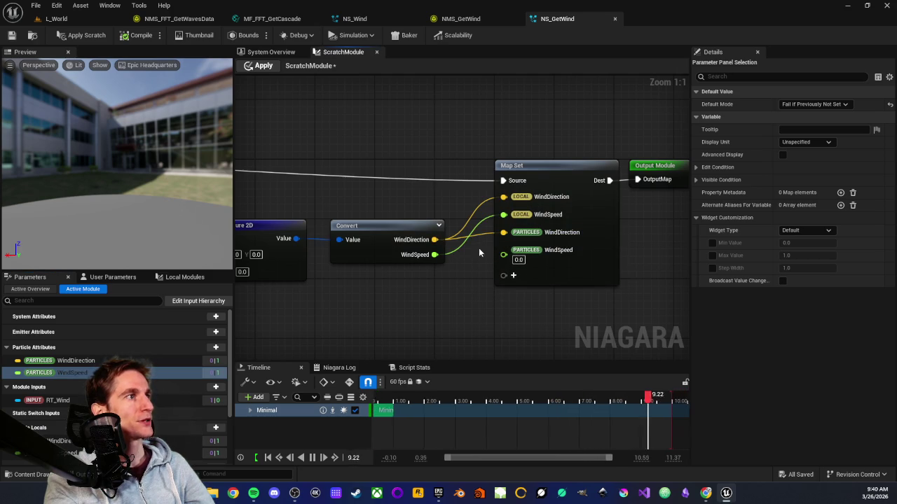
{"action": "left_click_drag", "start_coordinate": [434, 255], "coordinate": [503, 254]}
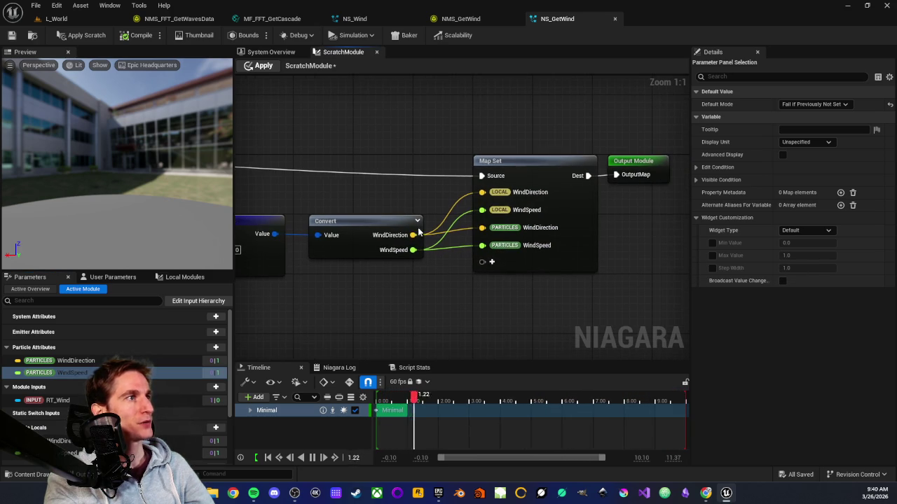
{"action": "left_click", "coordinate": [82, 37]}
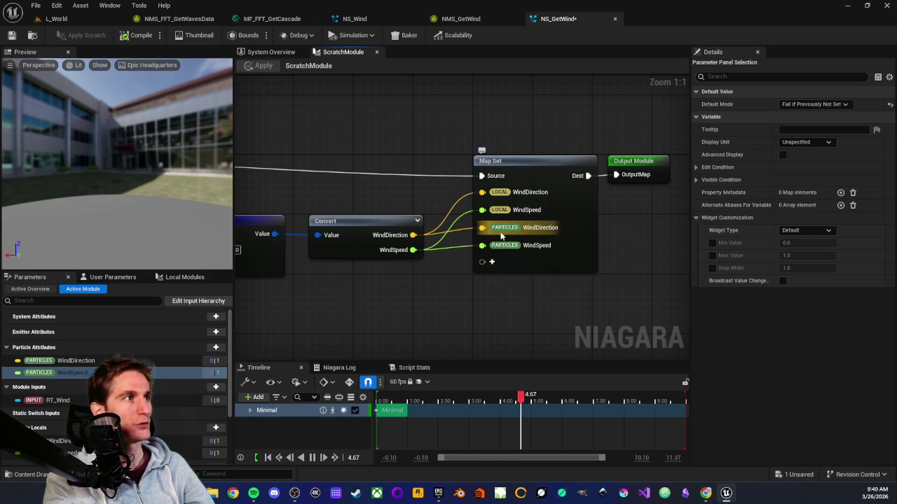
Step: Link Export Particle Data's Vector To Send to Particles WindDirection
{"action": "left_click", "coordinate": [269, 52]}
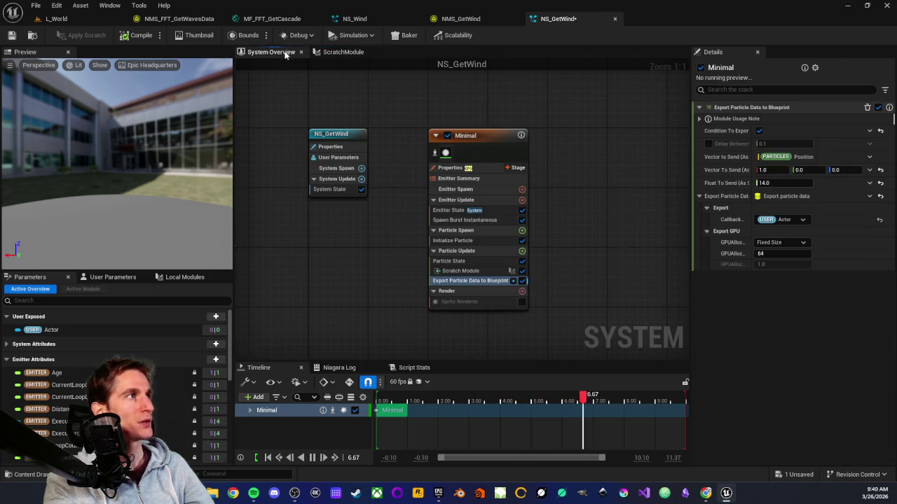
{"action": "left_click", "coordinate": [869, 170]}
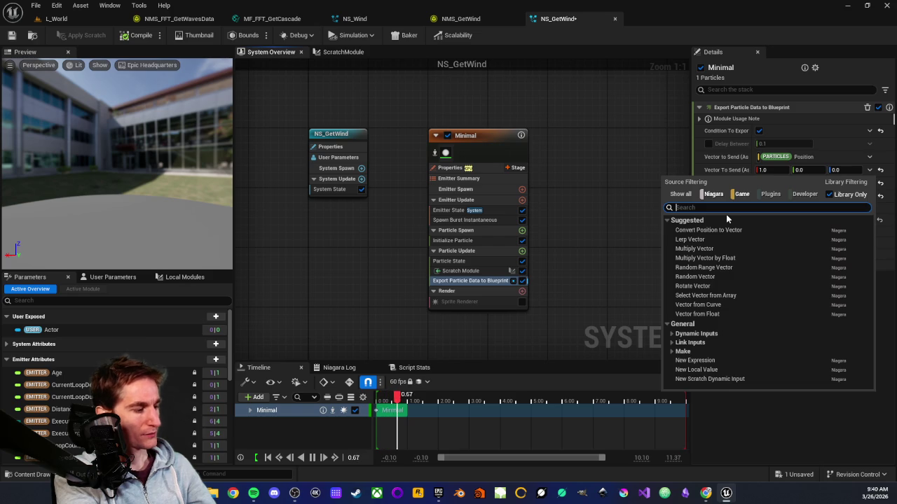
{"action": "type", "text": "wind"}
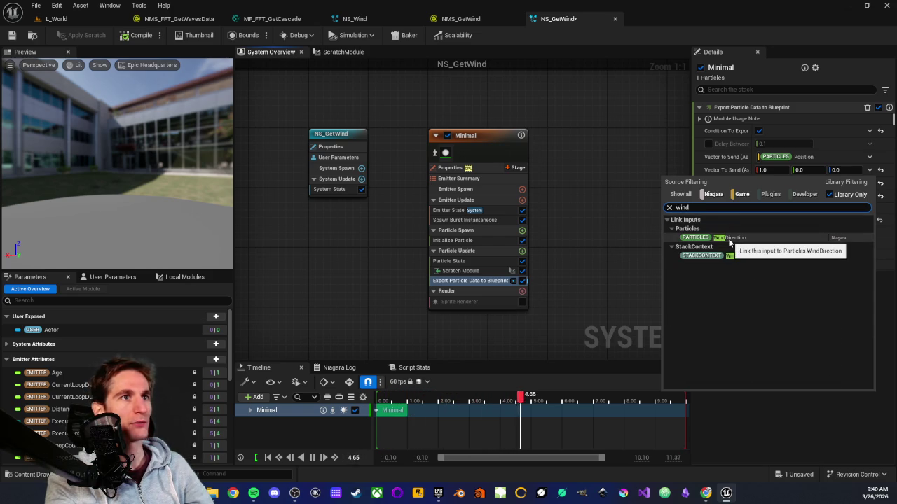
{"action": "left_click", "coordinate": [729, 239]}
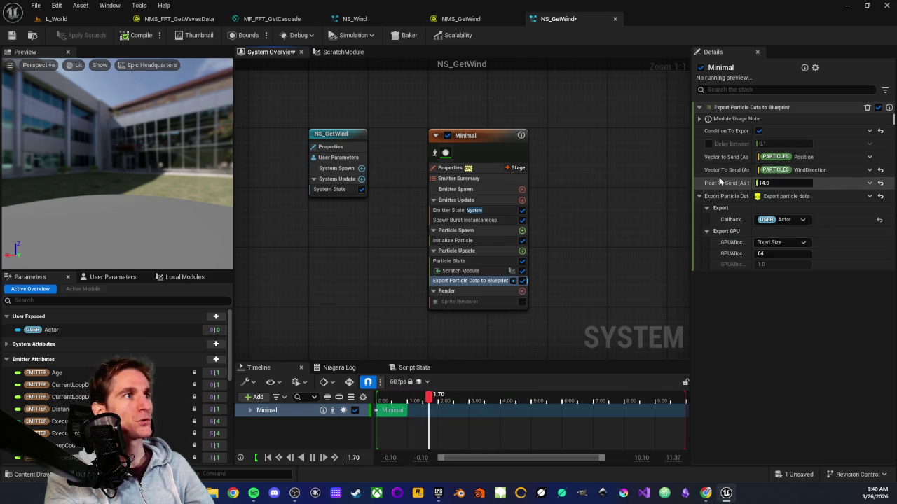
Step: Link Float To Send to Particles WindSpeed and save NS_GetWind
{"action": "left_click", "coordinate": [870, 183]}
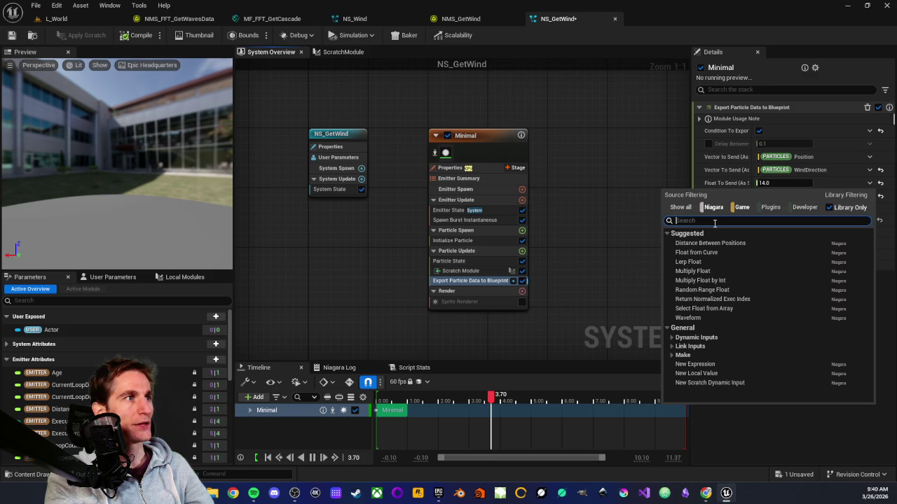
{"action": "type", "text": "wind"}
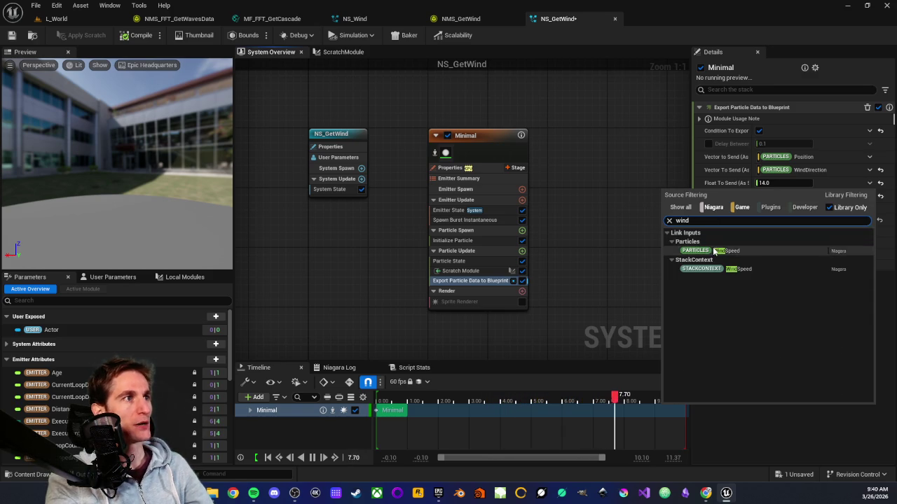
{"action": "left_click", "coordinate": [712, 250]}
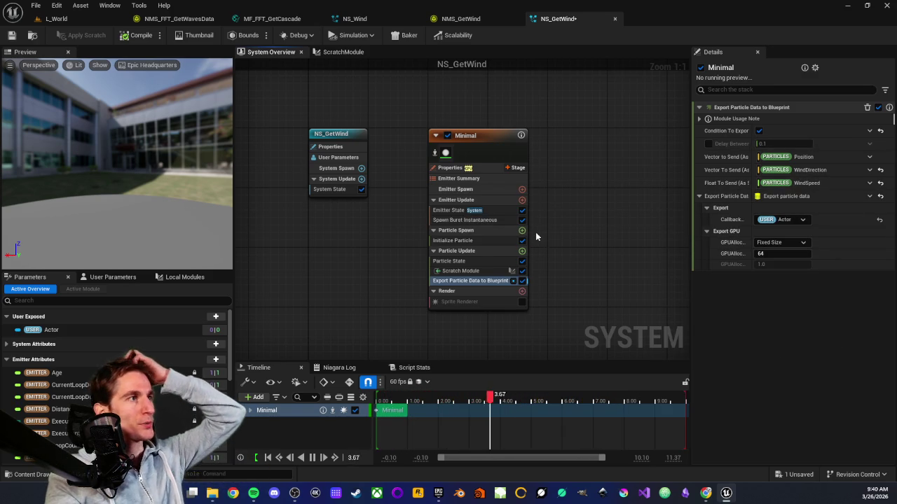
{"action": "key", "text": "ctrl+s"}
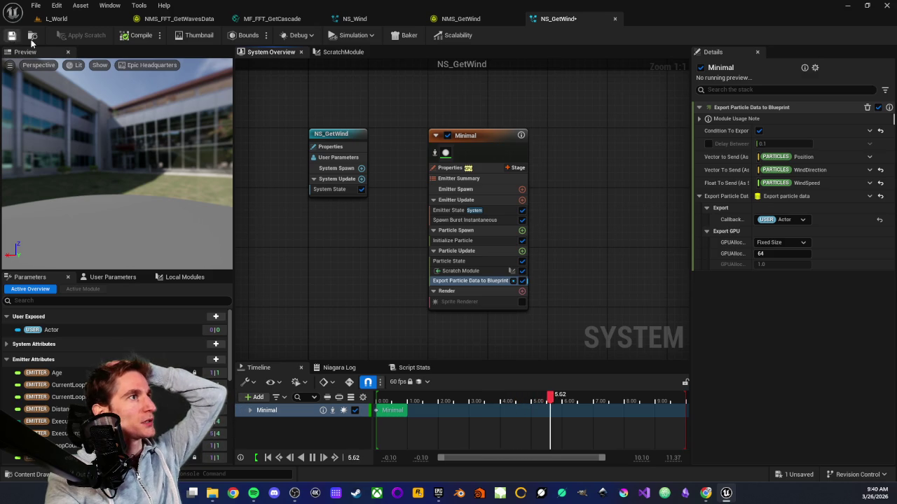
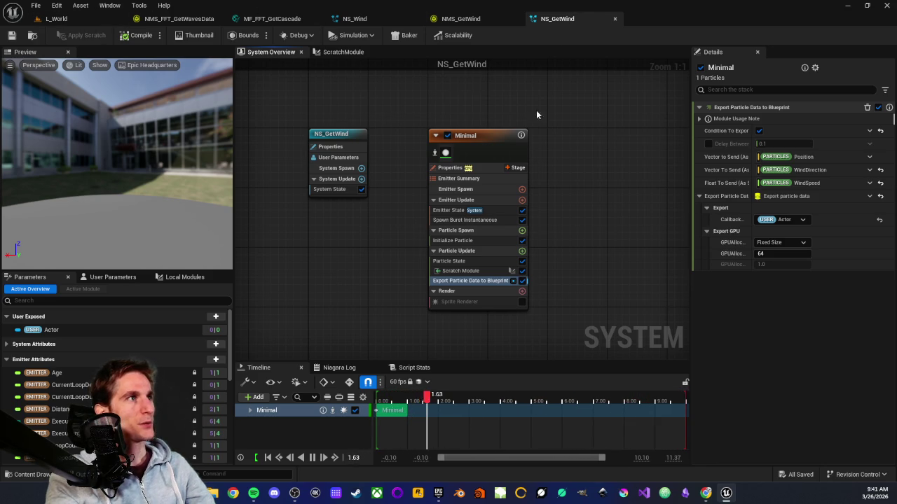
Step: In NS_Wind, rename the Get_Wind emitter to 'Wind'
{"action": "left_click", "coordinate": [372, 17]}
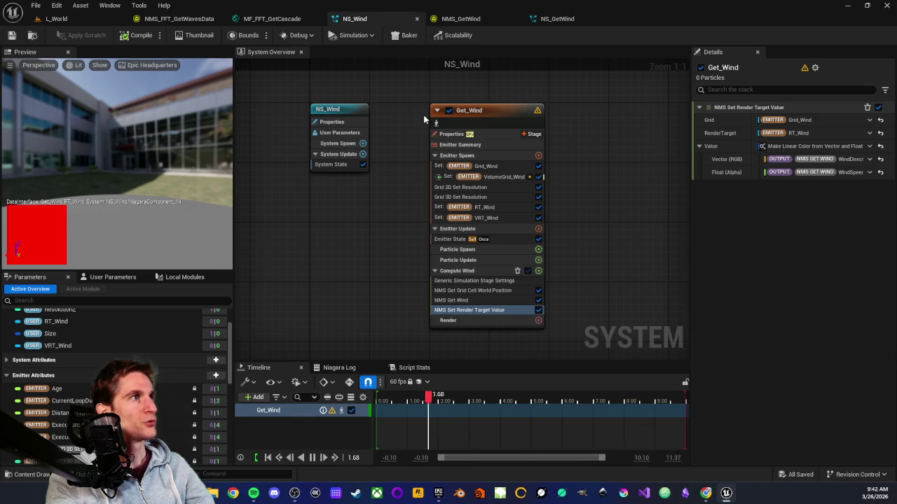
{"action": "scroll", "coordinate": [423, 115], "scroll_direction": "down", "scroll_amount": 2}
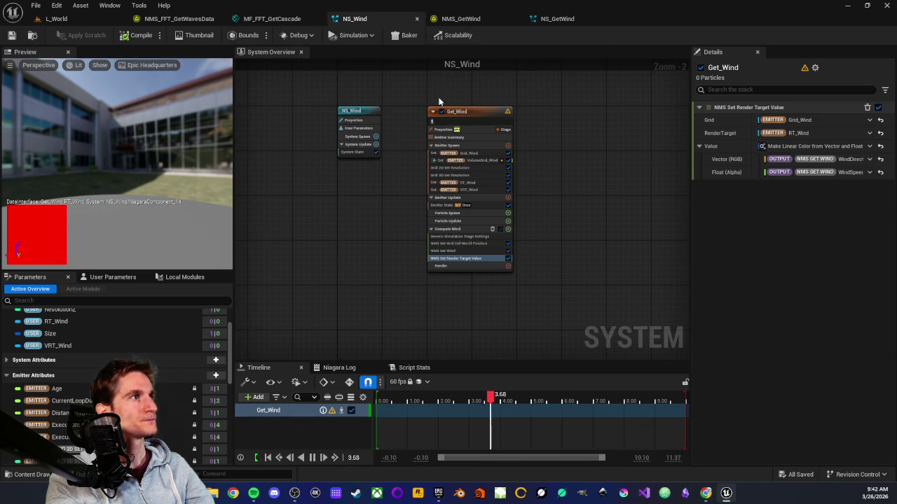
{"action": "scroll", "coordinate": [423, 98], "scroll_direction": "up", "scroll_amount": 2}
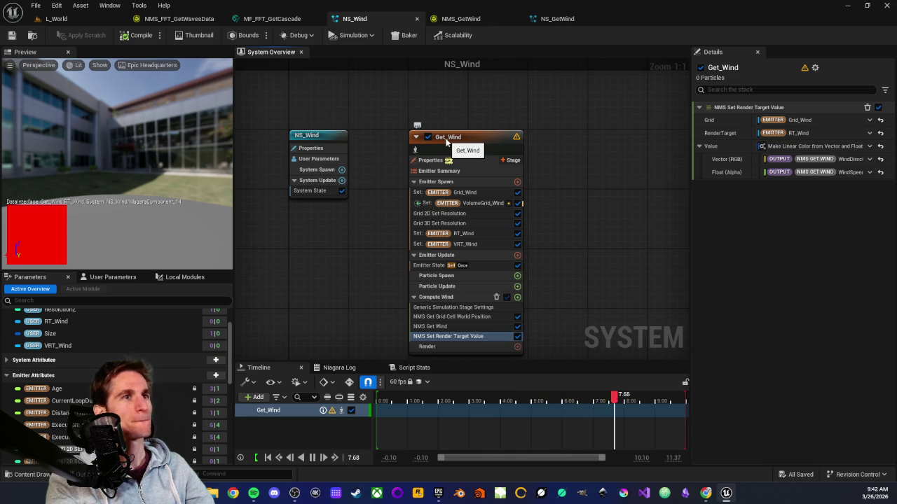
{"action": "left_click", "coordinate": [553, 18]}
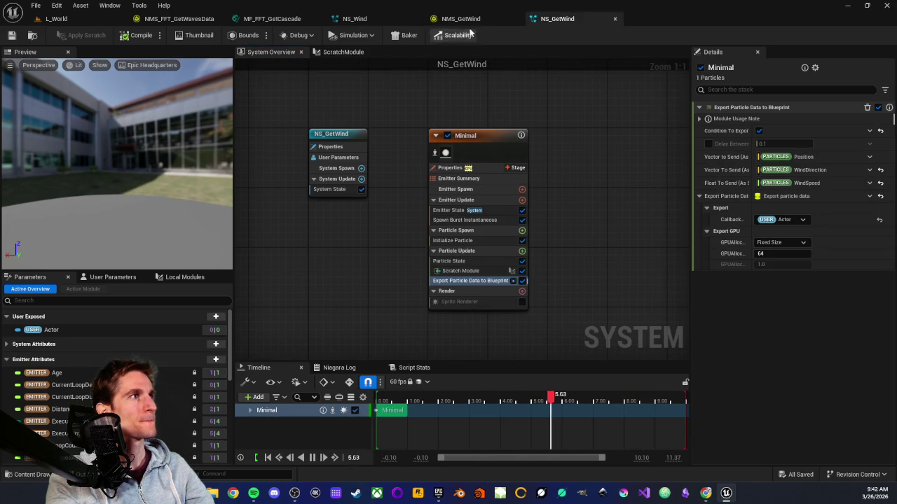
{"action": "left_click", "coordinate": [377, 20]}
{"action": "left_click", "coordinate": [441, 139]}
{"action": "left_click", "coordinate": [442, 139]}
{"action": "type", "text": "Wind"}
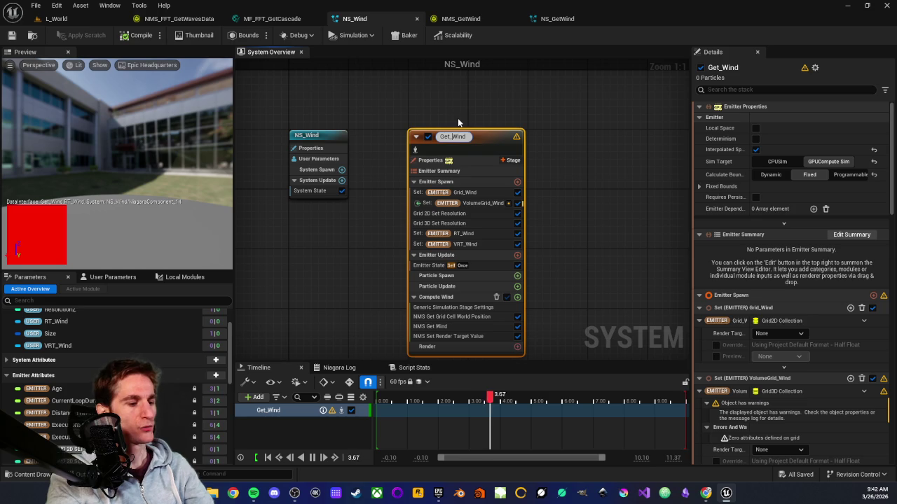
{"action": "key", "text": "Return"}
Step: In NS_GetWind, rename the Minimal emitter to 'GetWind'
{"action": "left_click", "coordinate": [558, 21]}
{"action": "left_click", "coordinate": [460, 138]}
{"action": "left_click", "coordinate": [462, 136]}
{"action": "type", "text": "Ge"}
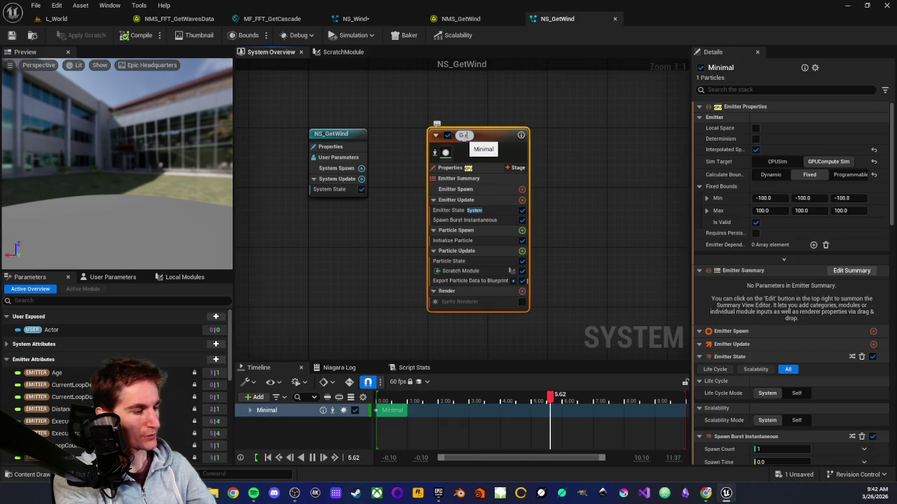
{"action": "type", "text": "tWind"}
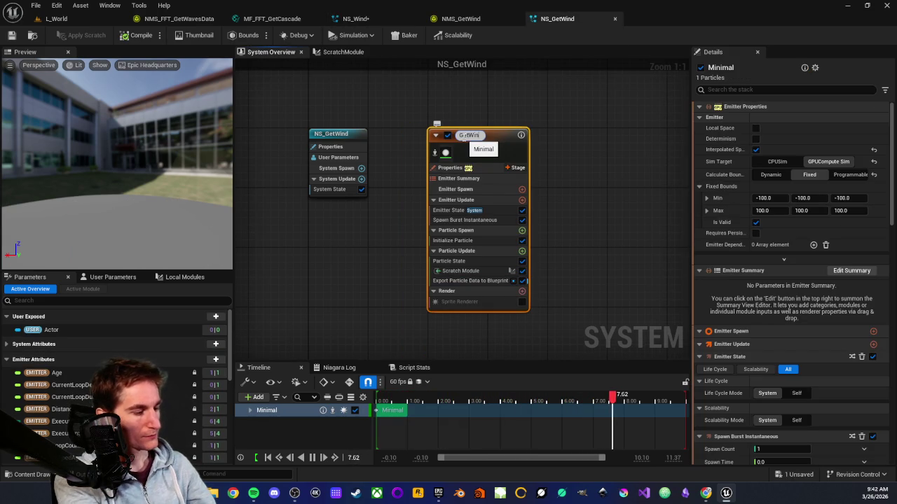
{"action": "key", "text": "Return"}
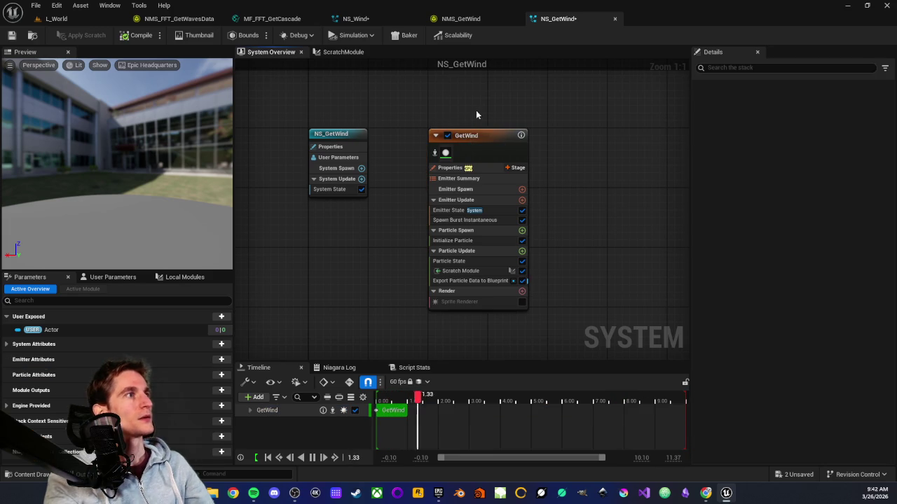
Step: Compare the NS_Wind and NS_GetWind systems, then return to the L_World level
{"action": "left_click", "coordinate": [356, 19]}
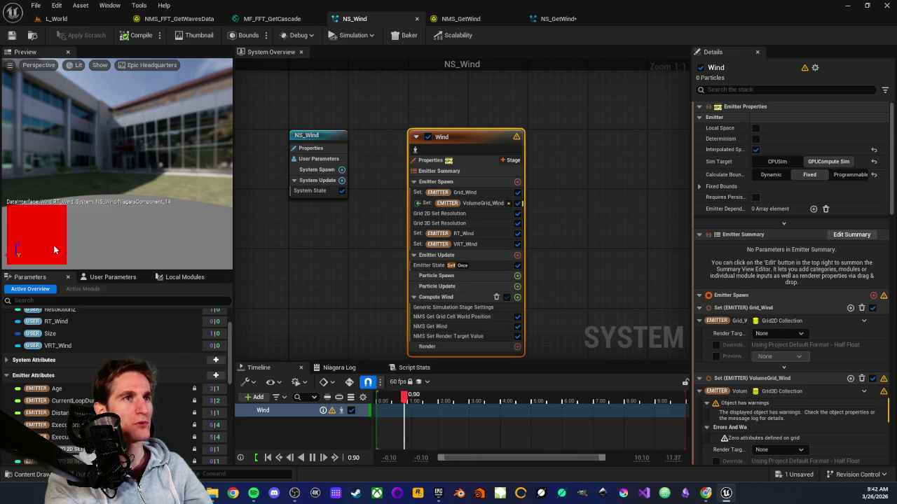
{"action": "left_click", "coordinate": [559, 18]}
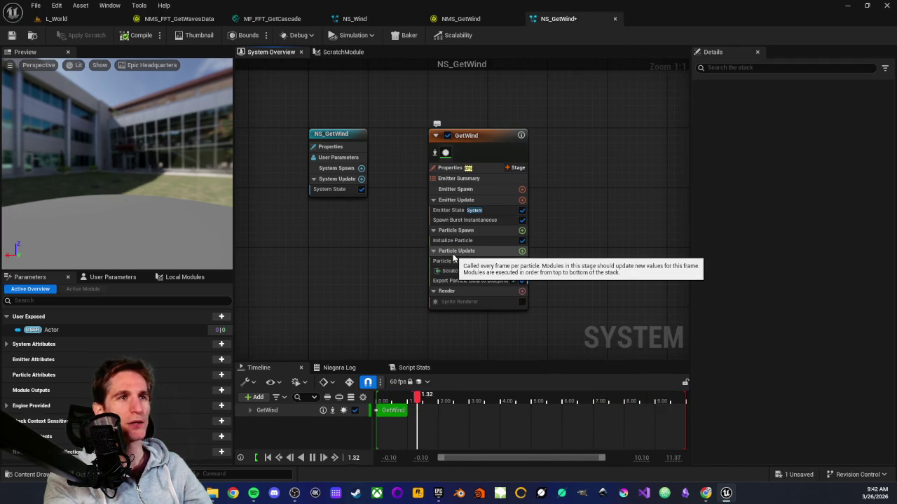
{"action": "left_click", "coordinate": [350, 18]}
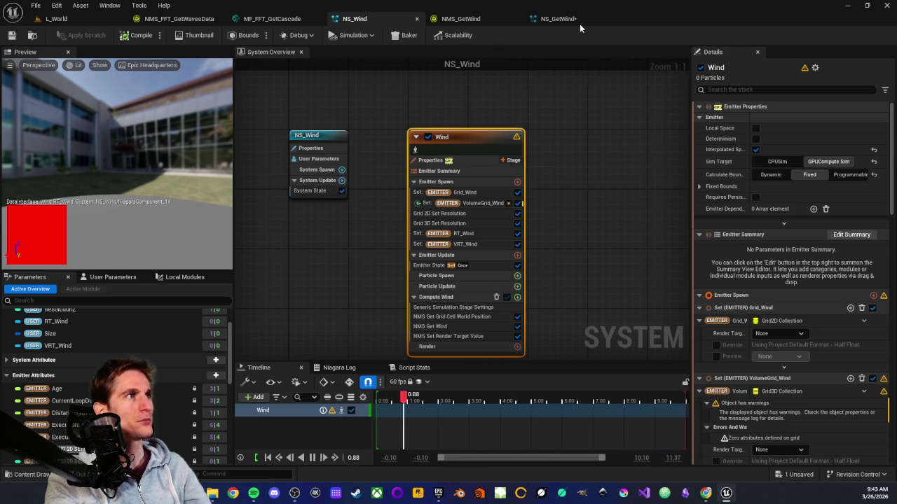
{"action": "left_click", "coordinate": [100, 22]}
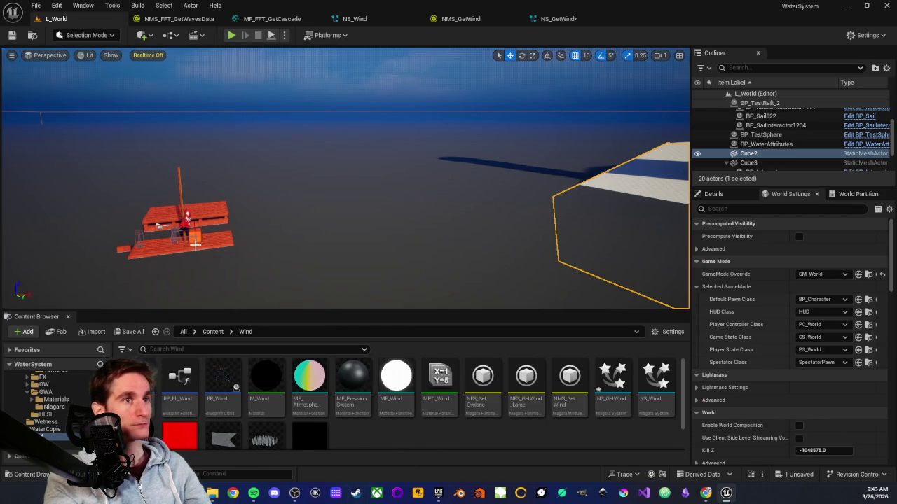
{"action": "left_click_drag", "start_coordinate": [161, 280], "coordinate": [255, 191]}
{"action": "left_click_drag", "start_coordinate": [311, 140], "coordinate": [312, 143]}
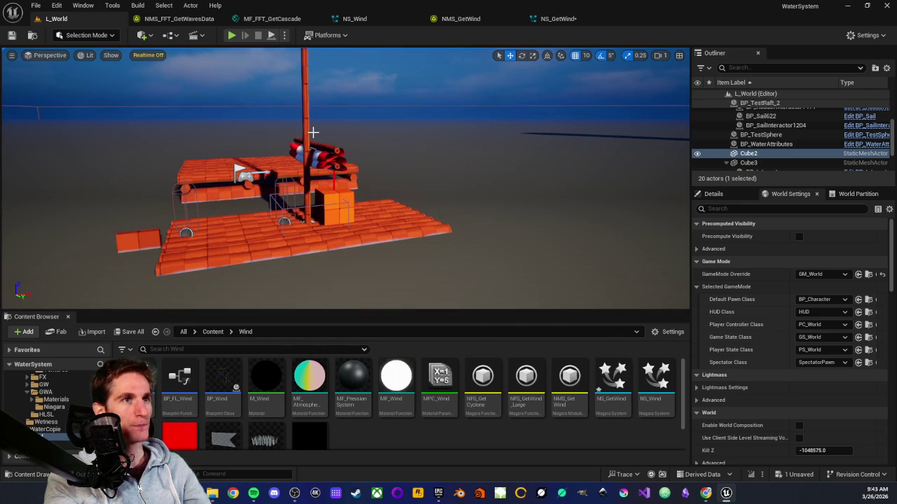
{"action": "left_click", "coordinate": [558, 19]}
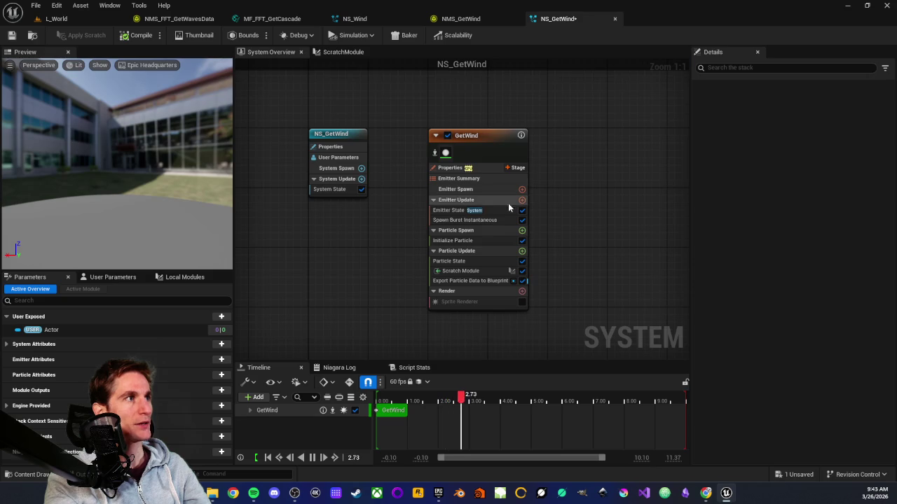
{"action": "left_click", "coordinate": [456, 283]}
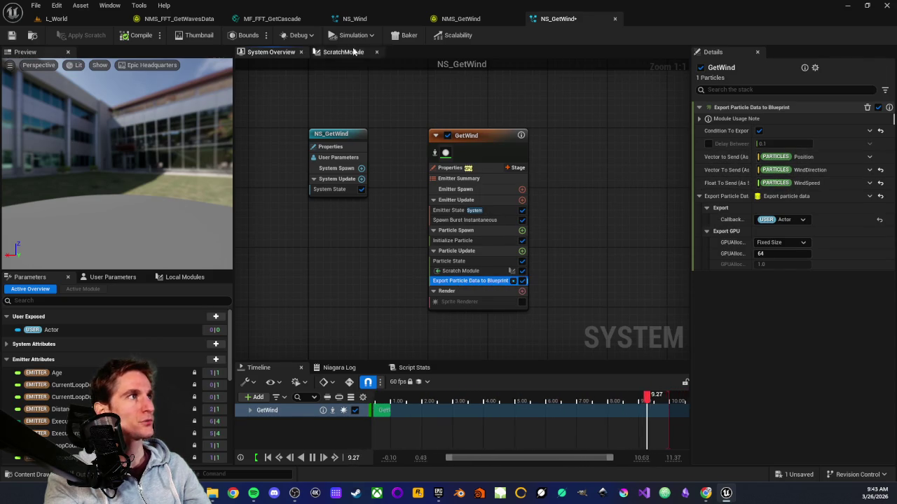
{"action": "left_click", "coordinate": [104, 18]}
{"action": "scroll", "coordinate": [326, 161], "scroll_direction": "up", "scroll_amount": 3}
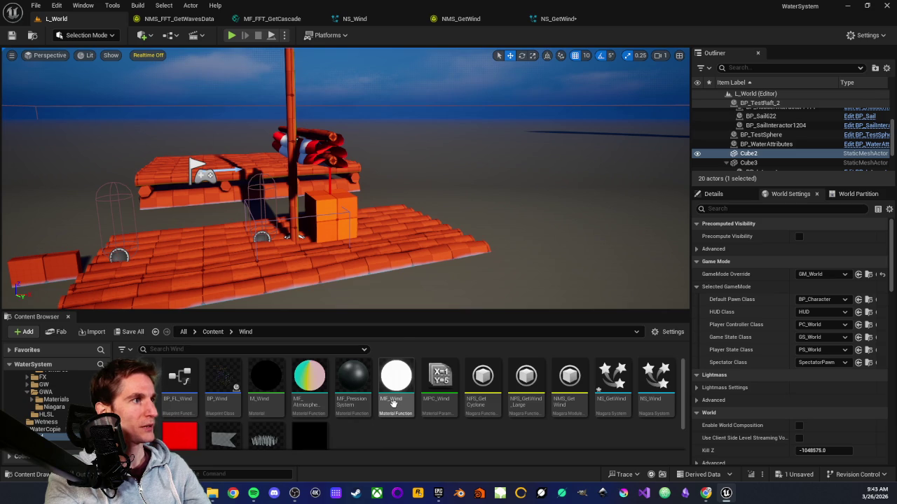
{"action": "double_click", "coordinate": [395, 385]}
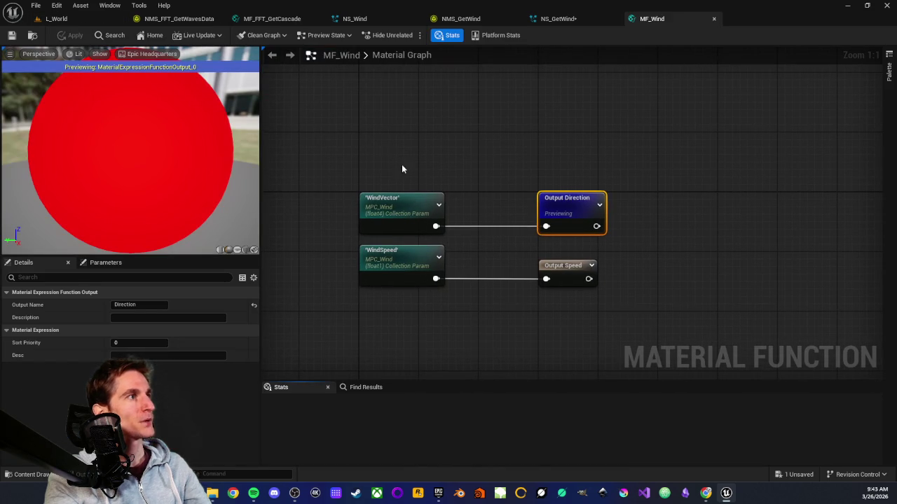
Step: Add an RT_Wind texture sample to the MF_Wind graph beside the WindVector and WindSpeed nodes
{"action": "mouse_move", "coordinate": [372, 140]}
{"action": "left_mouse_down"}
{"action": "mouse_move", "coordinate": [440, 318]}
{"action": "mouse_move", "coordinate": [448, 296]}
{"action": "mouse_move", "coordinate": [523, 271]}
{"action": "left_mouse_up"}
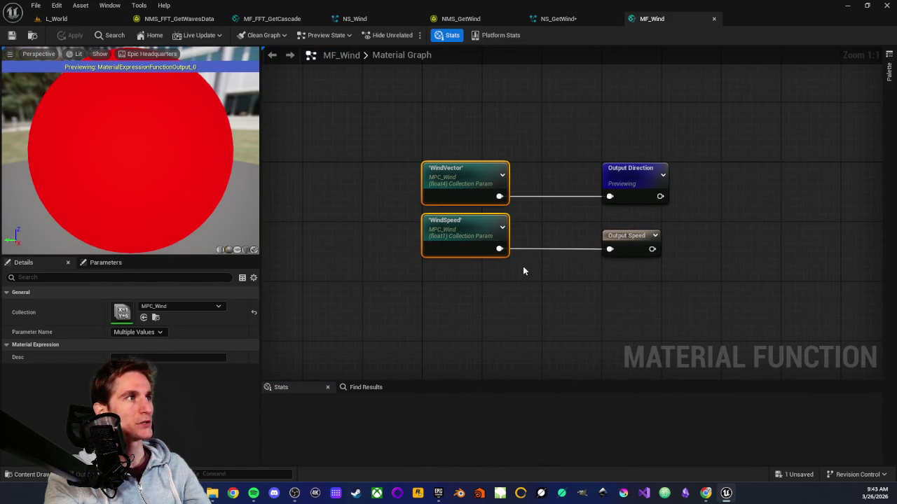
{"action": "left_click", "coordinate": [489, 279]}
{"action": "left_click_drag", "start_coordinate": [472, 147], "coordinate": [456, 304]}
{"action": "left_click", "coordinate": [456, 304]}
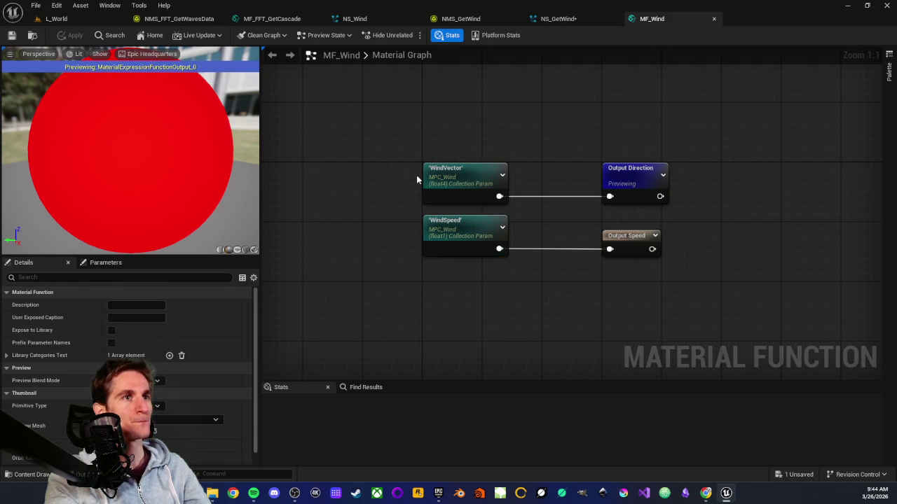
{"action": "left_click", "coordinate": [53, 18]}
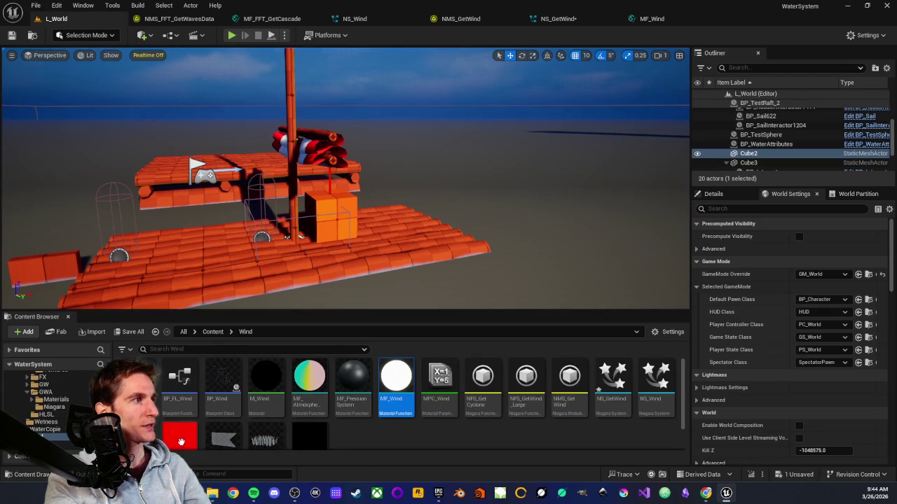
{"action": "scroll", "coordinate": [177, 392], "scroll_direction": "down", "scroll_amount": 2}
{"action": "mouse_move", "coordinate": [177, 393]}
{"action": "left_mouse_down"}
{"action": "mouse_move", "coordinate": [483, 35]}
{"action": "mouse_move", "coordinate": [644, 18]}
{"action": "mouse_move", "coordinate": [606, 88]}
{"action": "mouse_move", "coordinate": [421, 314]}
{"action": "mouse_move", "coordinate": [427, 199]}
{"action": "left_mouse_up"}
{"action": "mouse_move", "coordinate": [500, 236]}
{"action": "left_mouse_down"}
{"action": "mouse_move", "coordinate": [453, 200]}
{"action": "mouse_move", "coordinate": [436, 217]}
{"action": "mouse_move", "coordinate": [461, 196]}
{"action": "left_mouse_up"}
{"action": "mouse_move", "coordinate": [546, 193]}
{"action": "left_mouse_down"}
{"action": "mouse_move", "coordinate": [493, 242]}
{"action": "mouse_move", "coordinate": [460, 236]}
{"action": "left_mouse_up"}
Step: Connect the texture's RGB to Output Direction and its alpha to Output Speed
{"action": "mouse_move", "coordinate": [413, 253]}
{"action": "left_mouse_down"}
{"action": "mouse_move", "coordinate": [428, 258]}
{"action": "mouse_move", "coordinate": [519, 142]}
{"action": "mouse_move", "coordinate": [549, 147]}
{"action": "left_mouse_up"}
{"action": "mouse_move", "coordinate": [414, 308]}
{"action": "left_mouse_down"}
{"action": "mouse_move", "coordinate": [548, 201]}
{"action": "mouse_move", "coordinate": [541, 211]}
{"action": "left_mouse_up"}
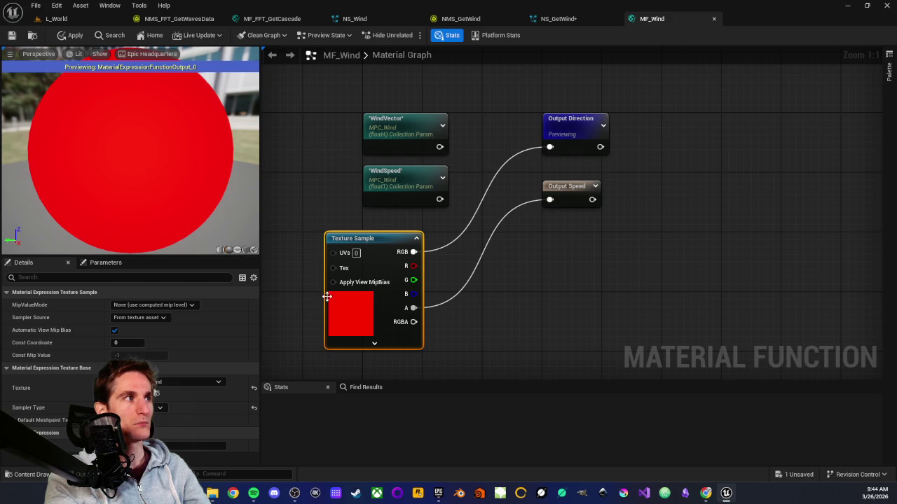
{"action": "key", "text": "Home"}
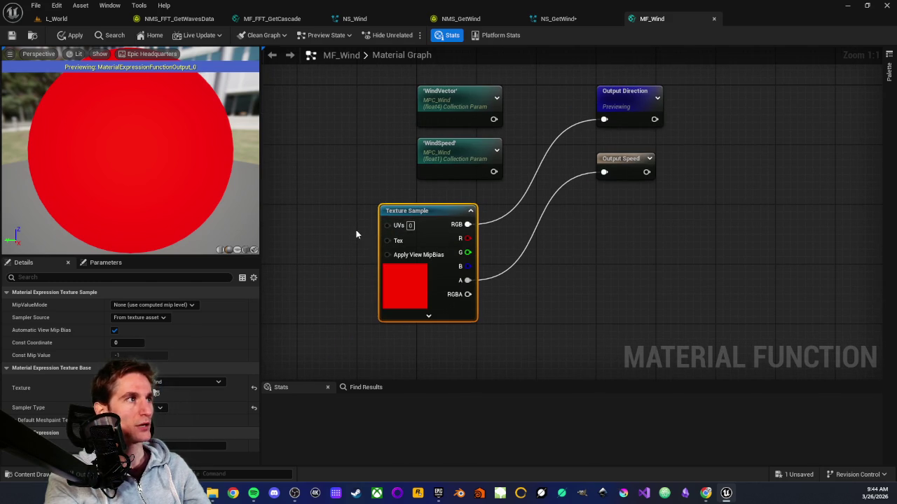
{"action": "left_click_drag", "start_coordinate": [369, 235], "coordinate": [400, 222]}
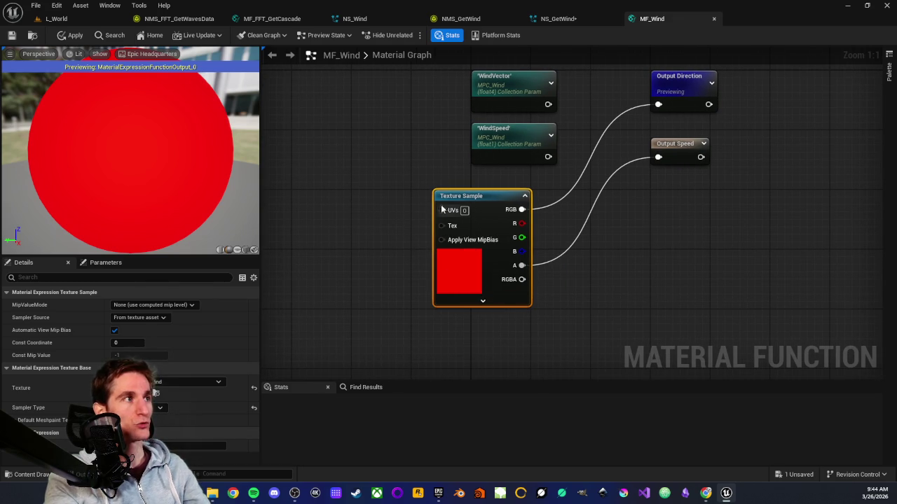
{"action": "left_click", "coordinate": [431, 196]}
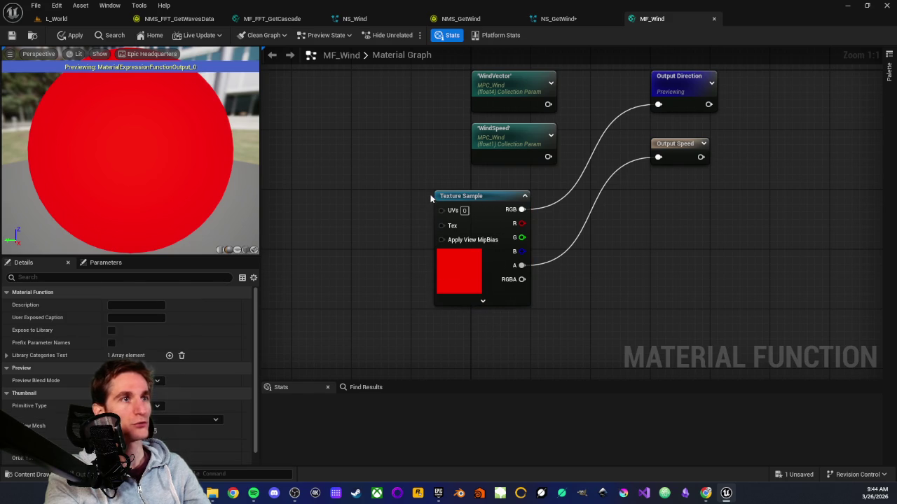
{"action": "left_click_drag", "start_coordinate": [435, 210], "coordinate": [427, 210]}
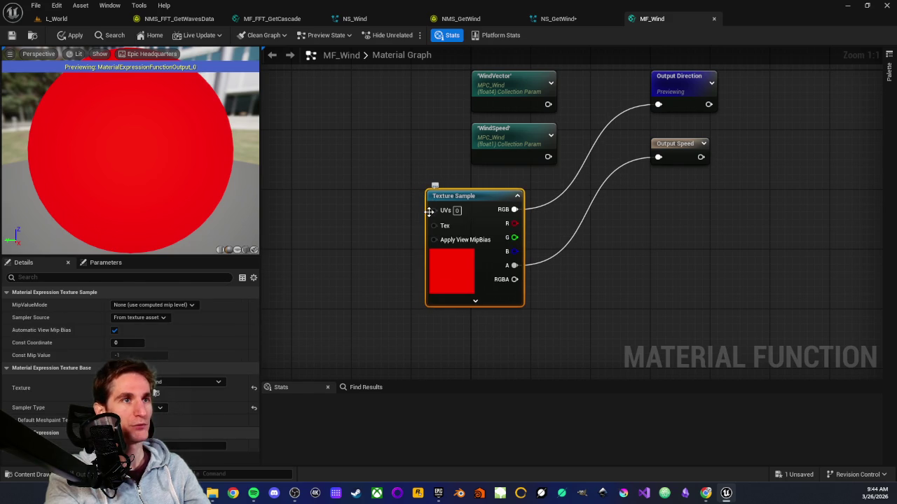
Step: Apply and save MF_Wind, then return to L_World
{"action": "mouse_move", "coordinate": [405, 188]}
{"action": "left_mouse_down"}
{"action": "mouse_move", "coordinate": [526, 264]}
{"action": "mouse_move", "coordinate": [539, 316]}
{"action": "left_mouse_up"}
{"action": "left_click", "coordinate": [539, 321]}
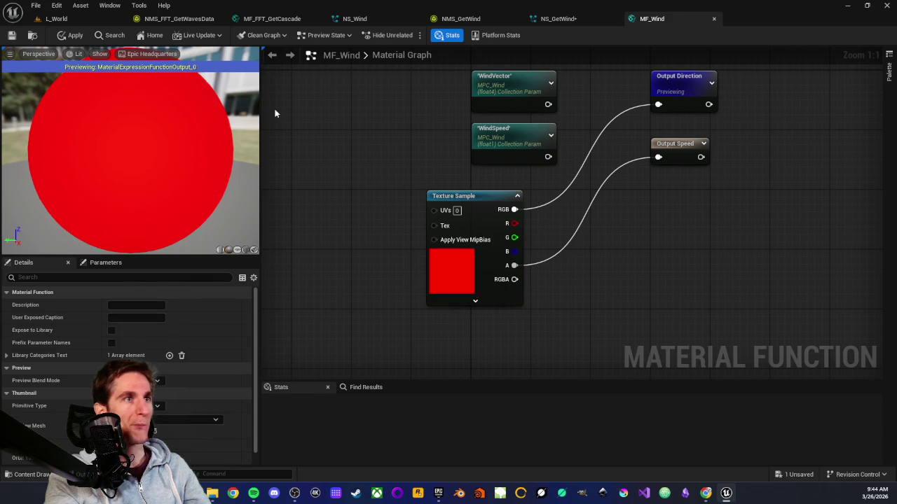
{"action": "left_click", "coordinate": [70, 35]}
{"action": "left_click", "coordinate": [13, 37]}
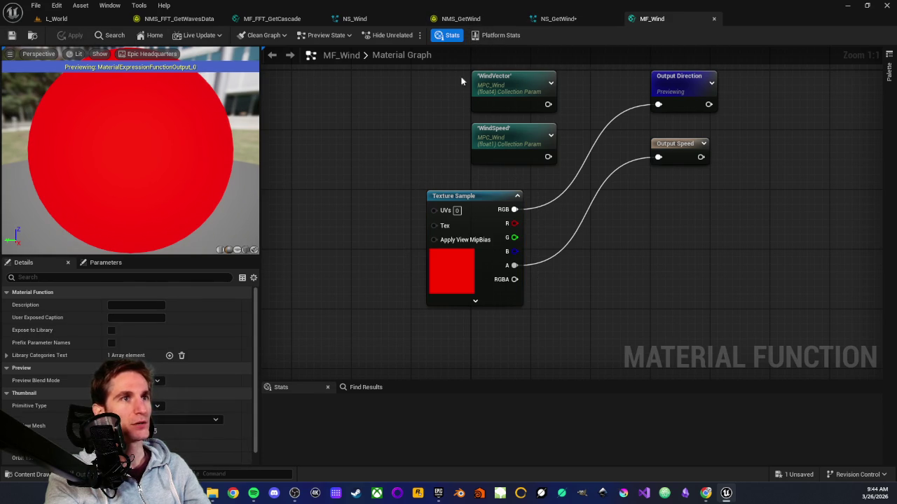
{"action": "left_click", "coordinate": [56, 19]}
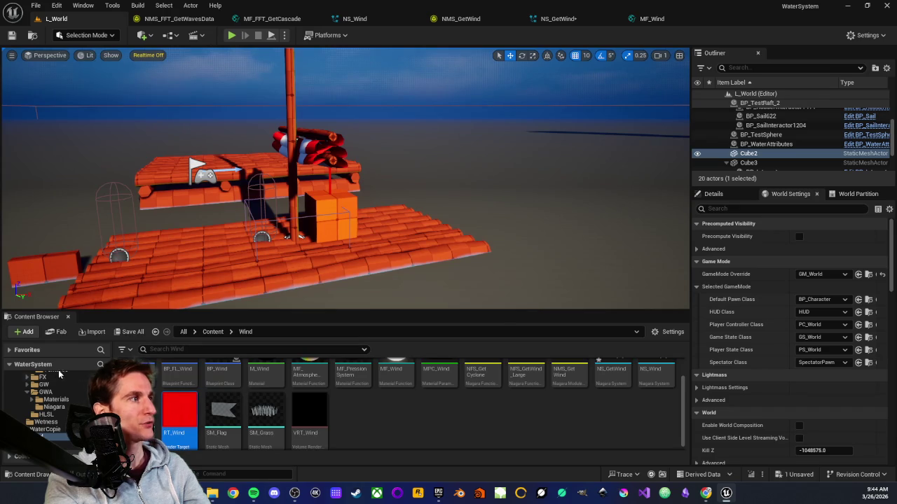
Step: Open MF_AdvancedSailDeformation from the Props > Vehicles folder
{"action": "scroll", "coordinate": [56, 403], "scroll_direction": "down", "scroll_amount": 2}
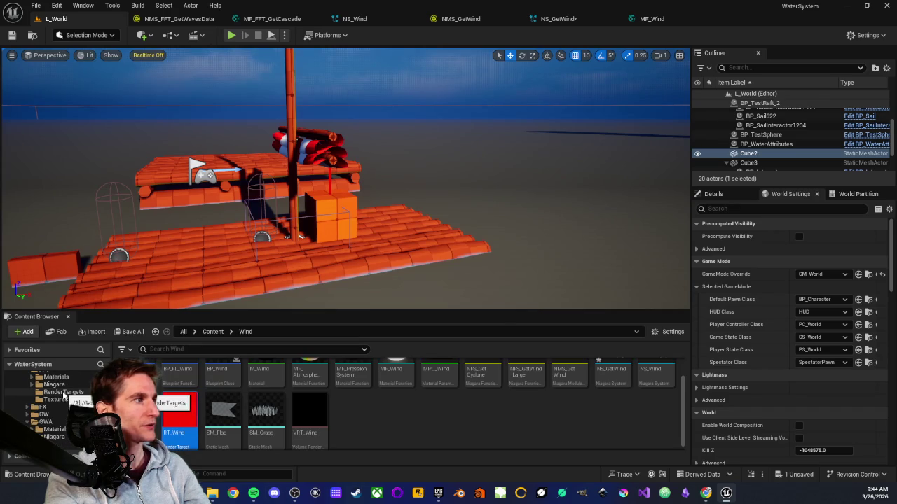
{"action": "scroll", "coordinate": [61, 422], "scroll_direction": "down", "scroll_amount": 5}
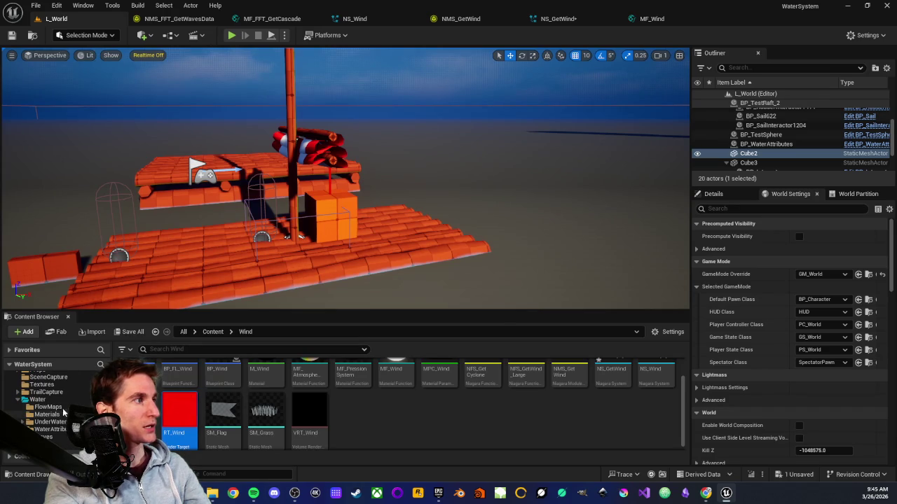
{"action": "scroll", "coordinate": [65, 416], "scroll_direction": "up", "scroll_amount": 2}
{"action": "double_click", "coordinate": [53, 385]}
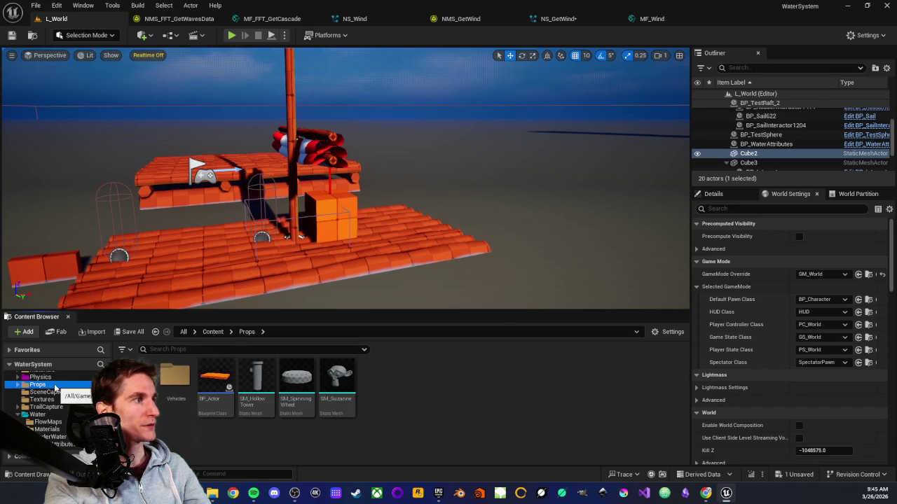
{"action": "left_click", "coordinate": [49, 399]}
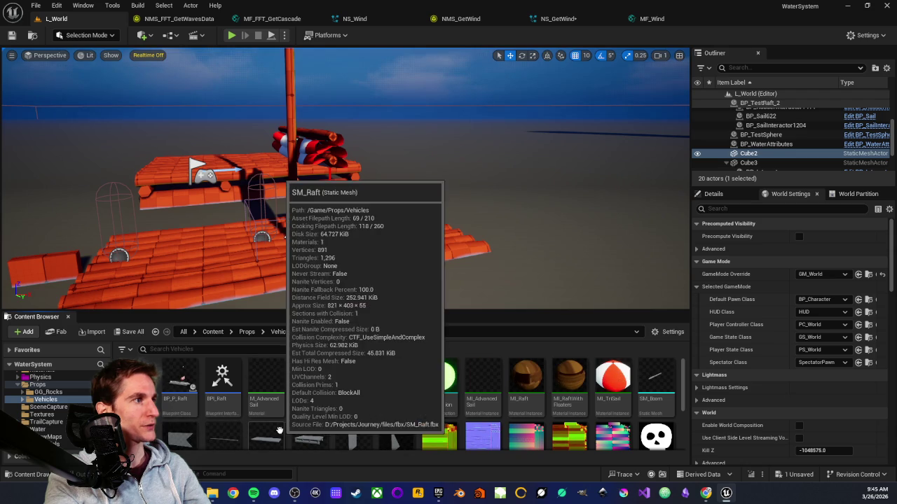
{"action": "left_click", "coordinate": [388, 404]}
{"action": "double_click", "coordinate": [390, 408]}
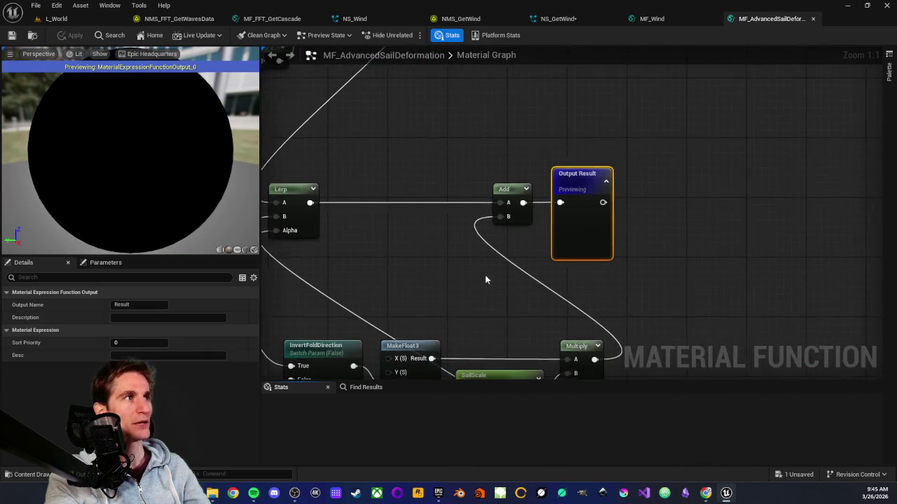
Step: Feed MF_Wind Direction and Speed into the wind direction and intensity Debug switches
{"action": "scroll", "coordinate": [477, 280], "scroll_direction": "down", "scroll_amount": 4}
{"action": "scroll", "coordinate": [436, 305], "scroll_direction": "up", "scroll_amount": 5}
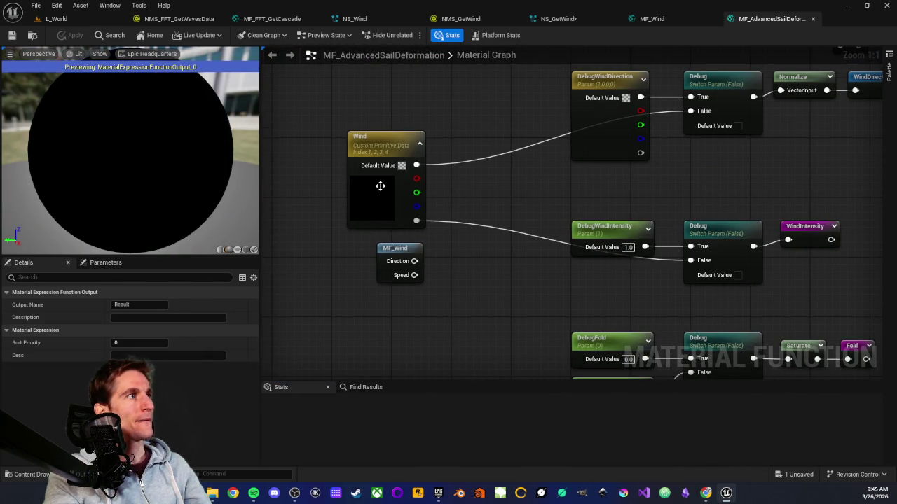
{"action": "left_click_drag", "start_coordinate": [400, 165], "coordinate": [407, 201]}
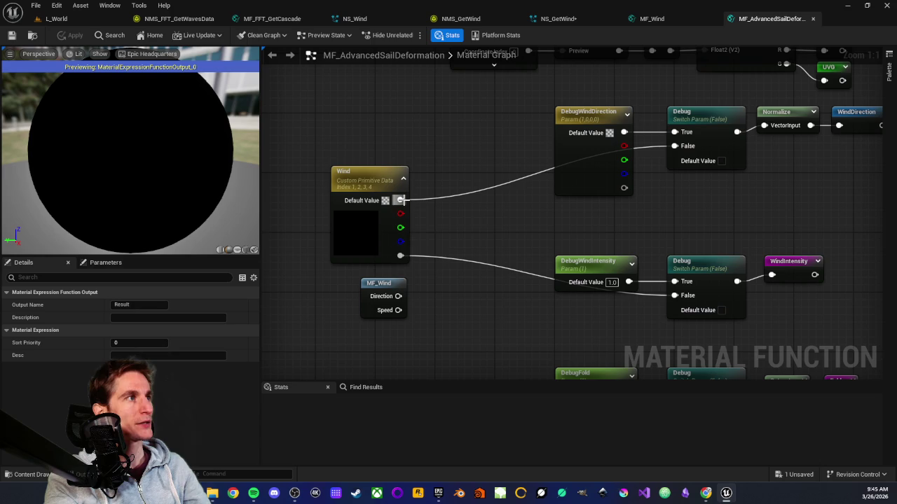
{"action": "mouse_move", "coordinate": [400, 200]}
{"action": "left_mouse_down"}
{"action": "mouse_move", "coordinate": [424, 253]}
{"action": "mouse_move", "coordinate": [391, 300]}
{"action": "mouse_move", "coordinate": [584, 326]}
{"action": "mouse_move", "coordinate": [669, 306]}
{"action": "mouse_move", "coordinate": [674, 295]}
{"action": "left_mouse_up"}
{"action": "left_click_drag", "start_coordinate": [383, 288], "coordinate": [411, 259]}
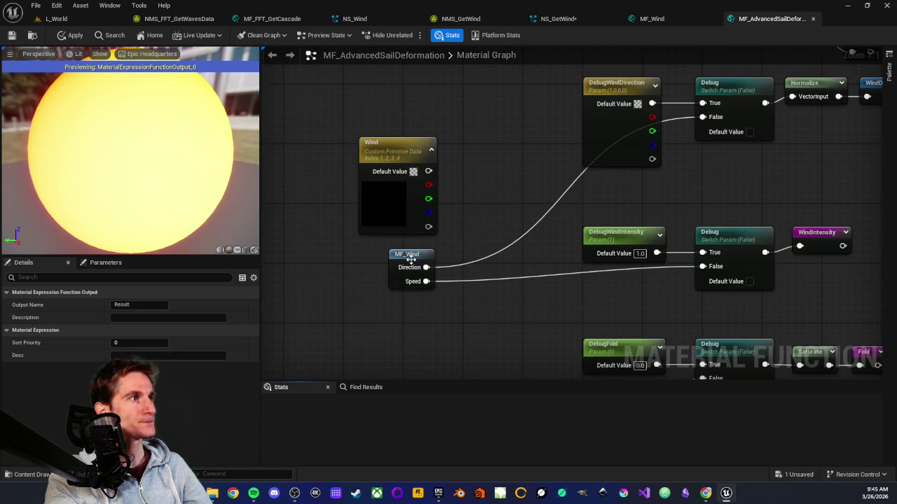
Step: Check inside MF_Wind, then apply and save the rewired sail deformation function
{"action": "double_click", "coordinate": [411, 256]}
{"action": "scroll", "coordinate": [449, 150], "scroll_direction": "down", "scroll_amount": 2}
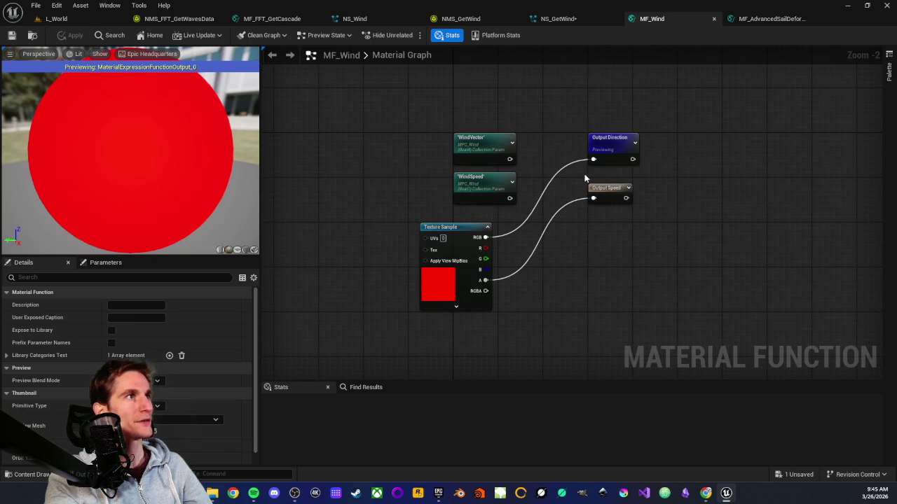
{"action": "left_click", "coordinate": [771, 19]}
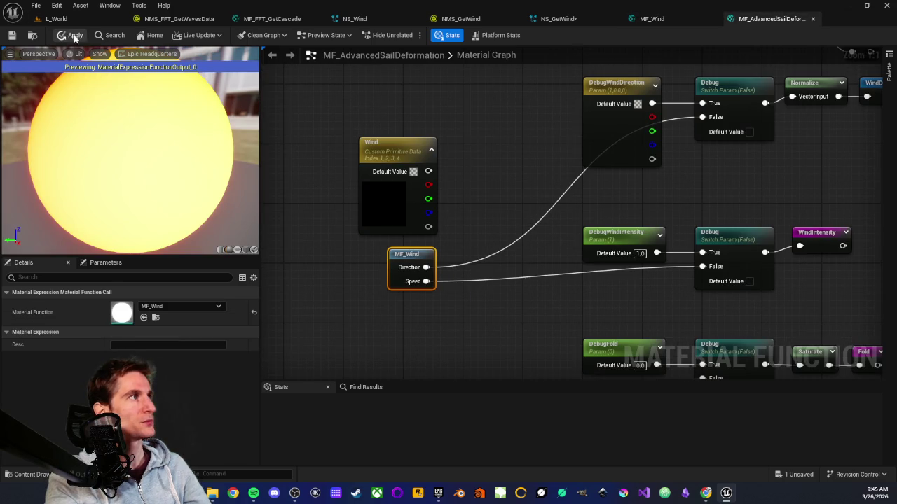
{"action": "left_click", "coordinate": [11, 35]}
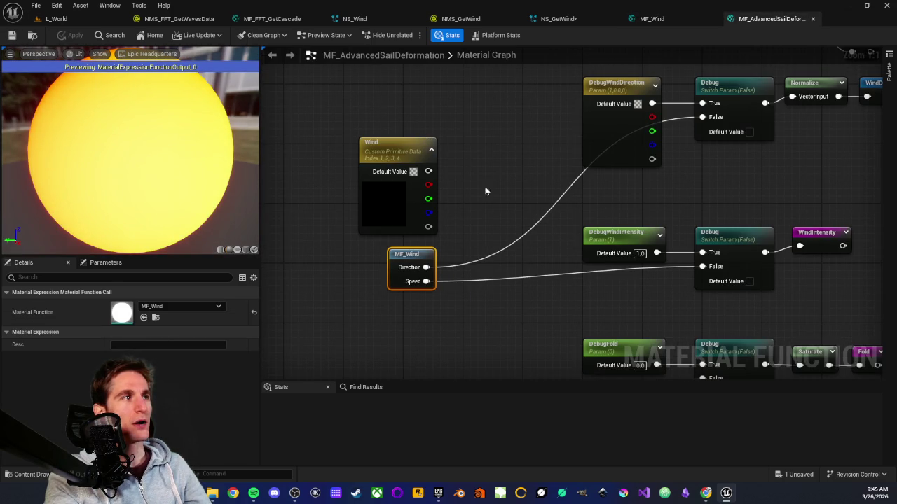
Step: Inspect the now-unconnected Wind Custom Primitive Data node
{"action": "left_click", "coordinate": [380, 155]}
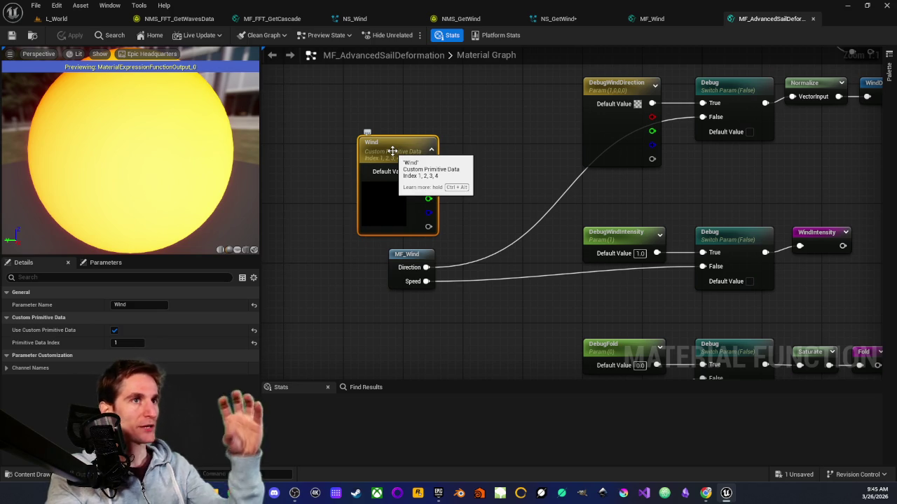
{"action": "left_click_drag", "start_coordinate": [457, 153], "coordinate": [444, 137]}
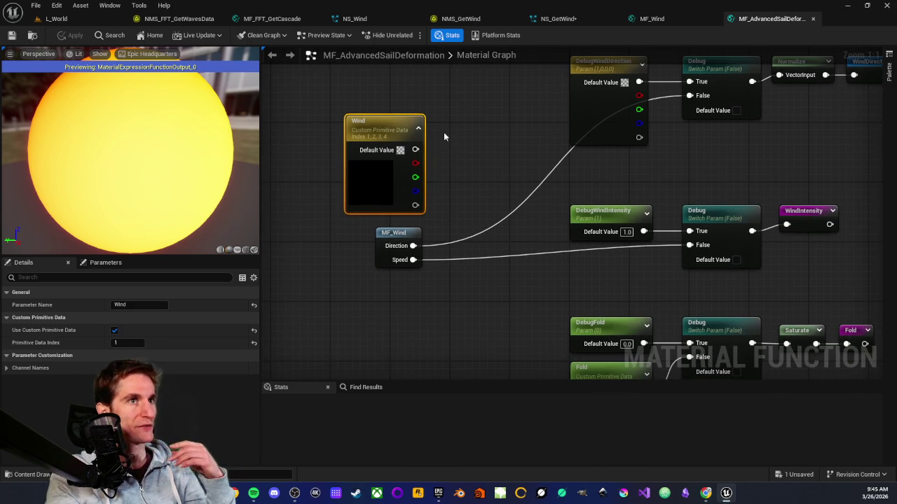
{"action": "left_click_drag", "start_coordinate": [461, 222], "coordinate": [451, 171]}
{"action": "left_click", "coordinate": [452, 171]}
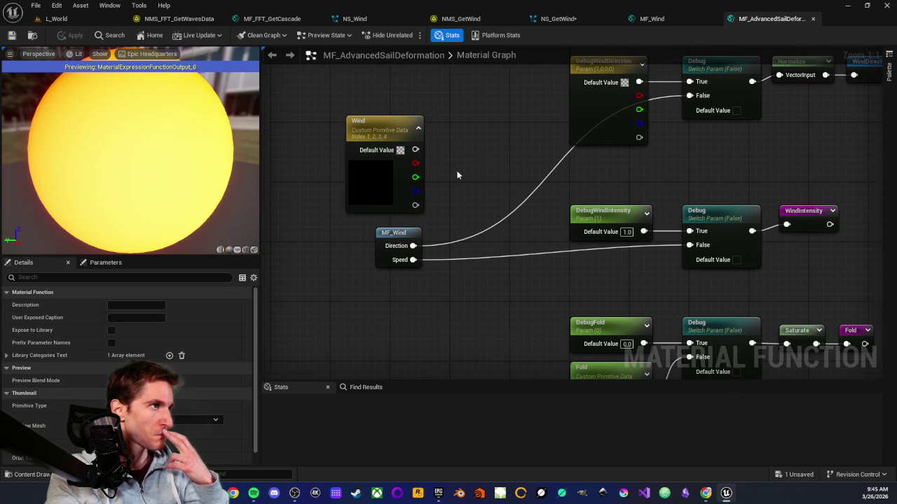
{"action": "left_click_drag", "start_coordinate": [457, 168], "coordinate": [445, 193]}
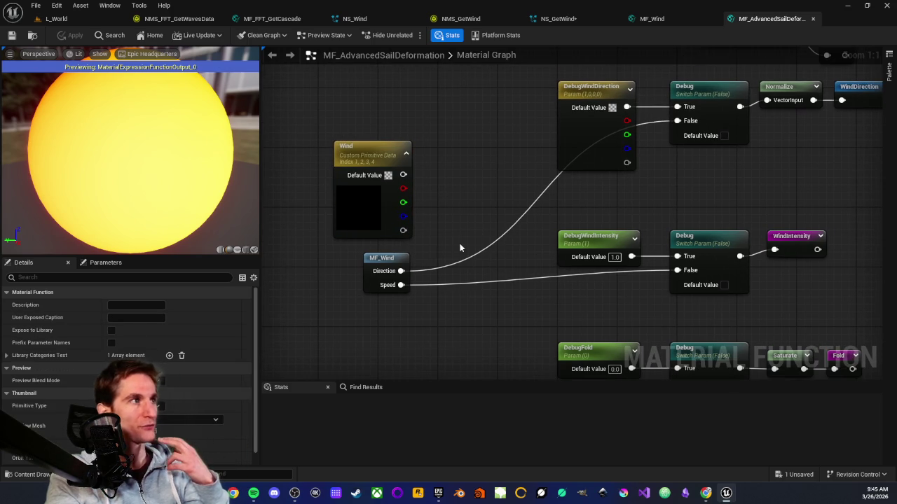
Step: Review the MF_Wind call, then close MF_AdvancedSailDeformation
{"action": "left_click", "coordinate": [365, 256]}
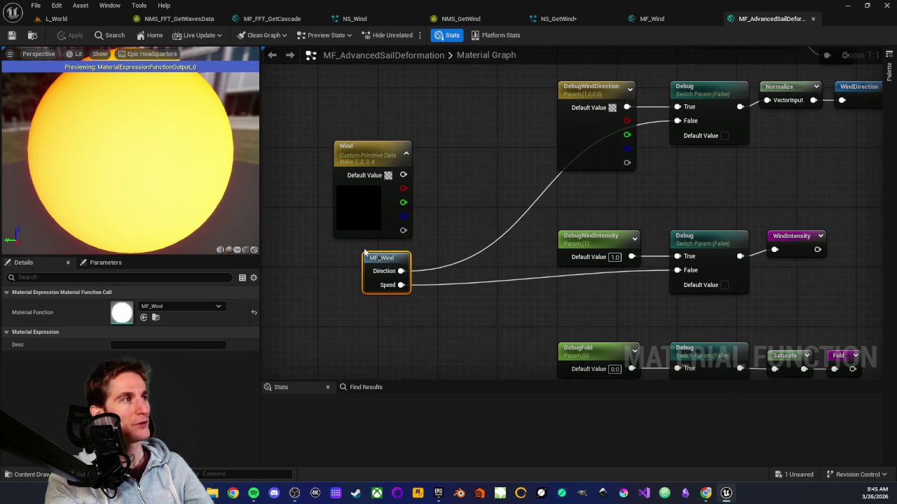
{"action": "left_click", "coordinate": [343, 265]}
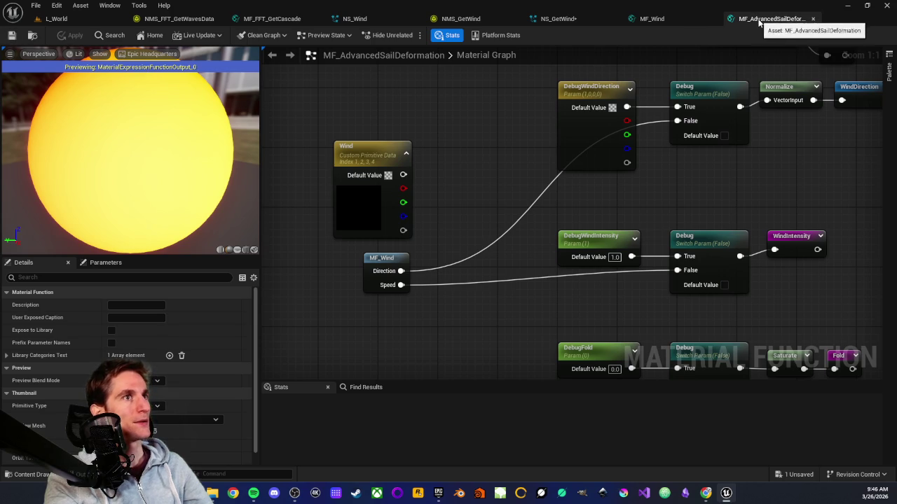
{"action": "left_click", "coordinate": [813, 19]}
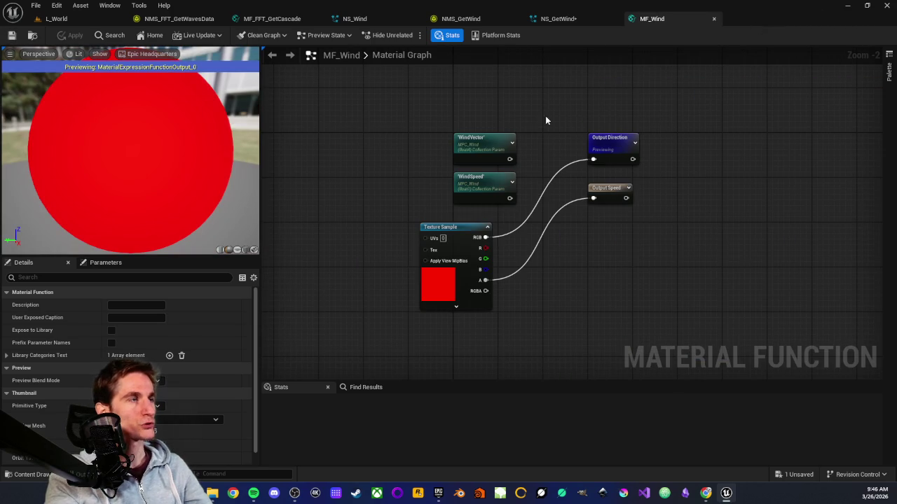
Step: Move MF_Wind's Texture Sample up toward the outputs and apply the graph
{"action": "mouse_move", "coordinate": [384, 149]}
{"action": "left_mouse_down"}
{"action": "mouse_move", "coordinate": [474, 211]}
{"action": "mouse_move", "coordinate": [407, 151]}
{"action": "left_mouse_up"}
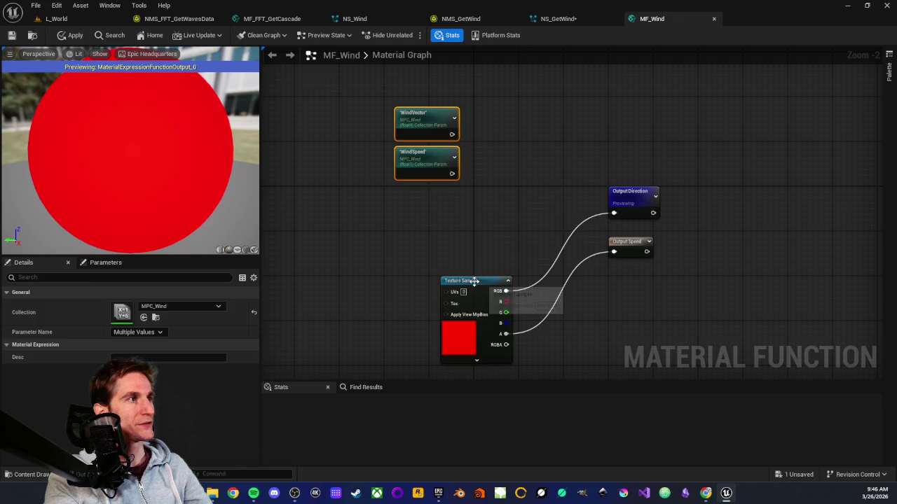
{"action": "left_click_drag", "start_coordinate": [474, 281], "coordinate": [509, 197]}
{"action": "left_click", "coordinate": [510, 161]}
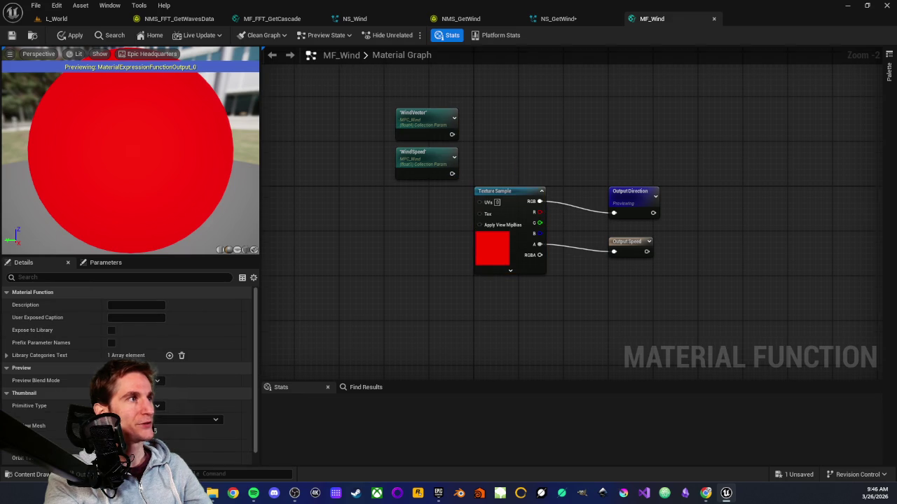
{"action": "left_click", "coordinate": [61, 36]}
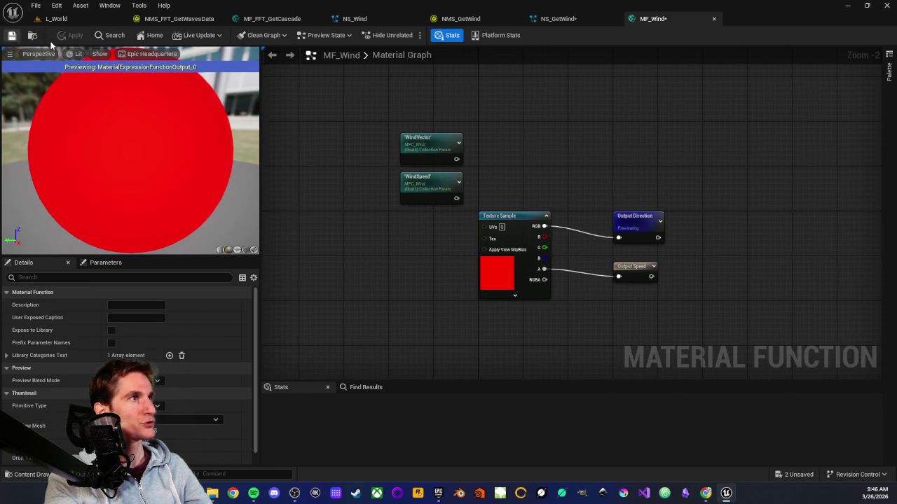
{"action": "left_click", "coordinate": [555, 19]}
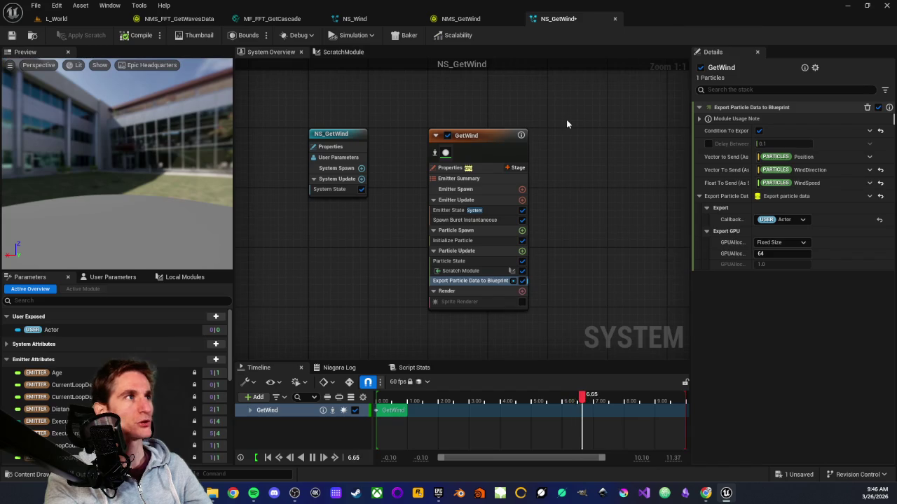
Step: Save all assets, confirm the GetWind Scratch Module reads RT_Wind, and return to L_World
{"action": "left_click", "coordinate": [11, 35]}
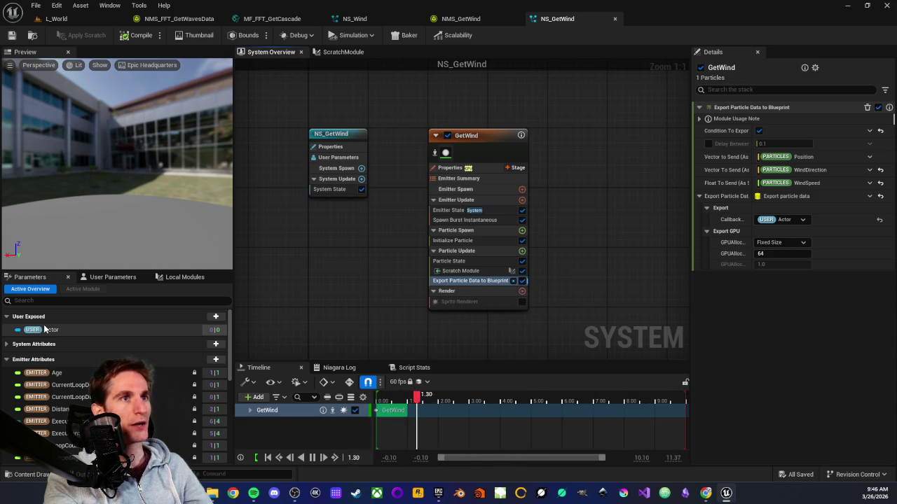
{"action": "left_click", "coordinate": [473, 272]}
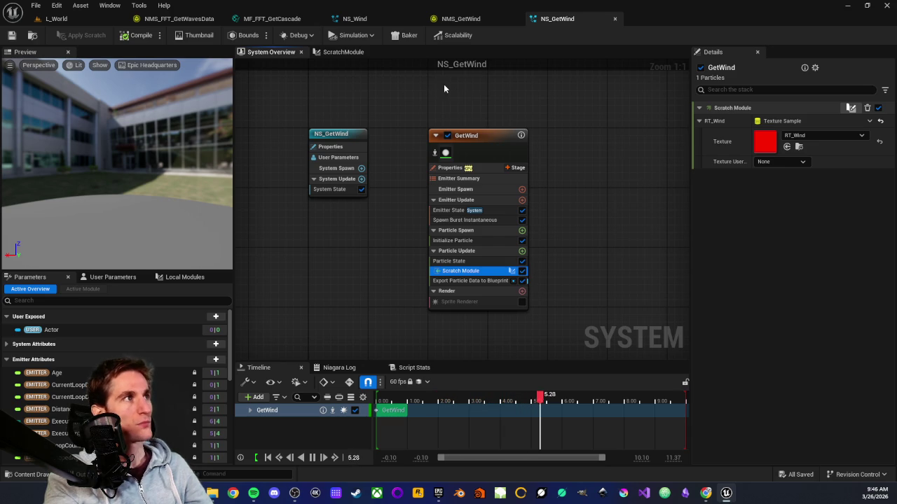
{"action": "left_click", "coordinate": [74, 21]}
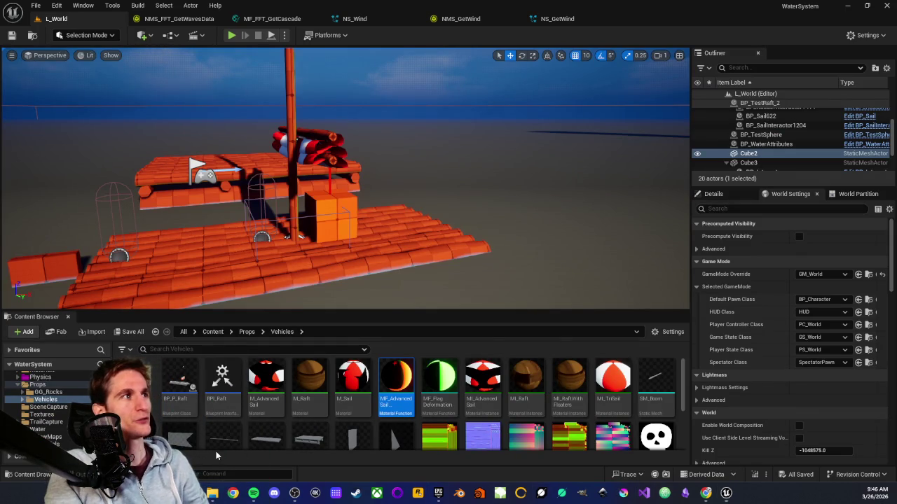
{"action": "scroll", "coordinate": [279, 153], "scroll_direction": "down", "scroll_amount": 5}
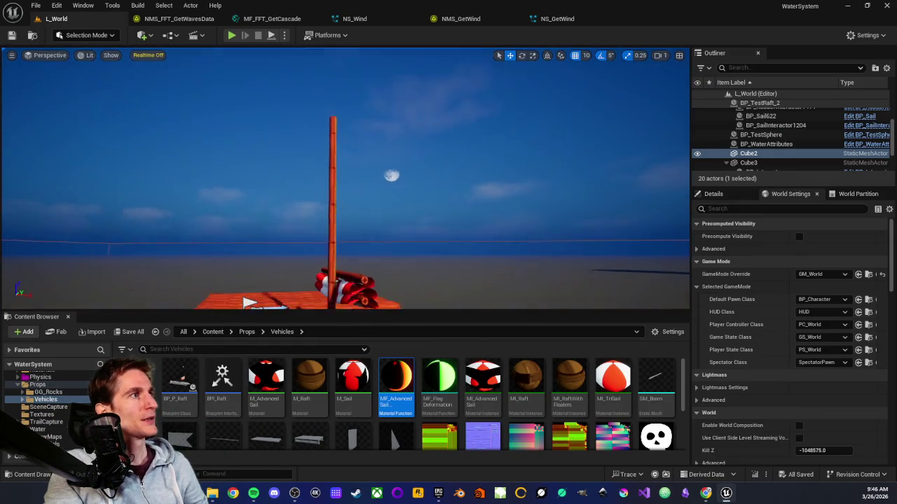
{"action": "scroll", "coordinate": [293, 158], "scroll_direction": "up", "scroll_amount": 4}
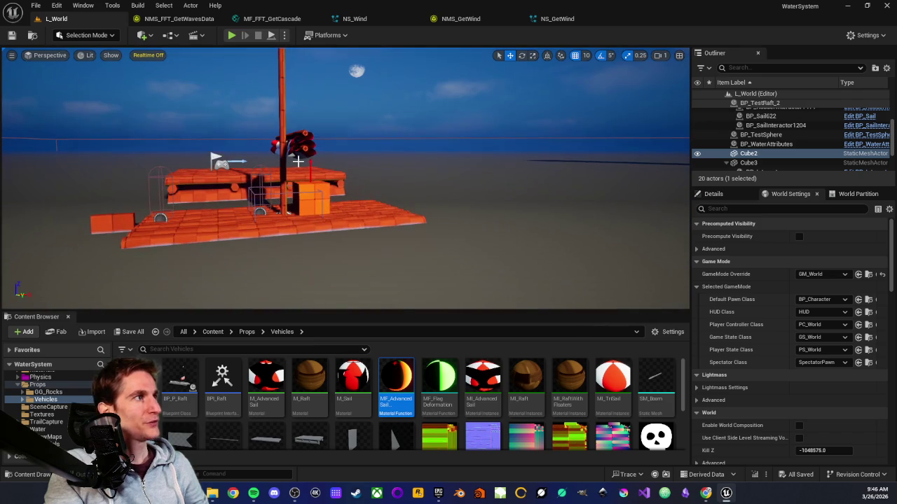
{"action": "scroll", "coordinate": [310, 168], "scroll_direction": "up", "scroll_amount": 3}
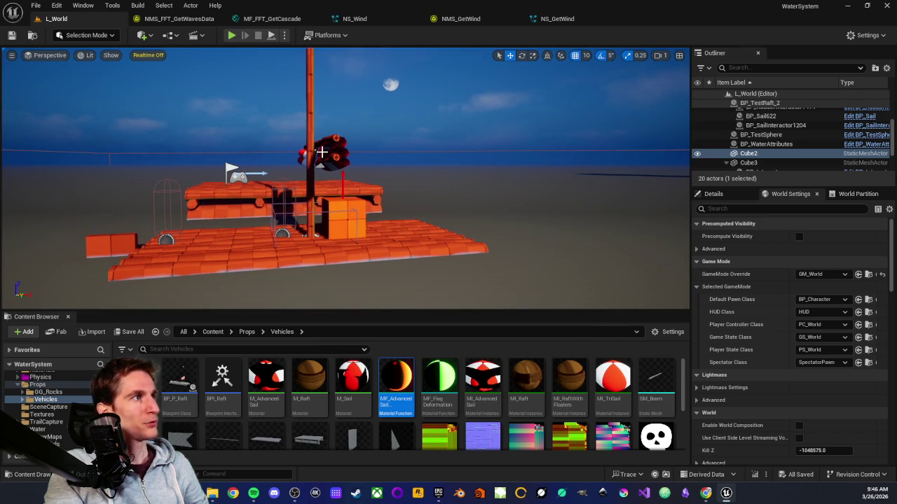
{"action": "scroll", "coordinate": [320, 109], "scroll_direction": "down", "scroll_amount": 4}
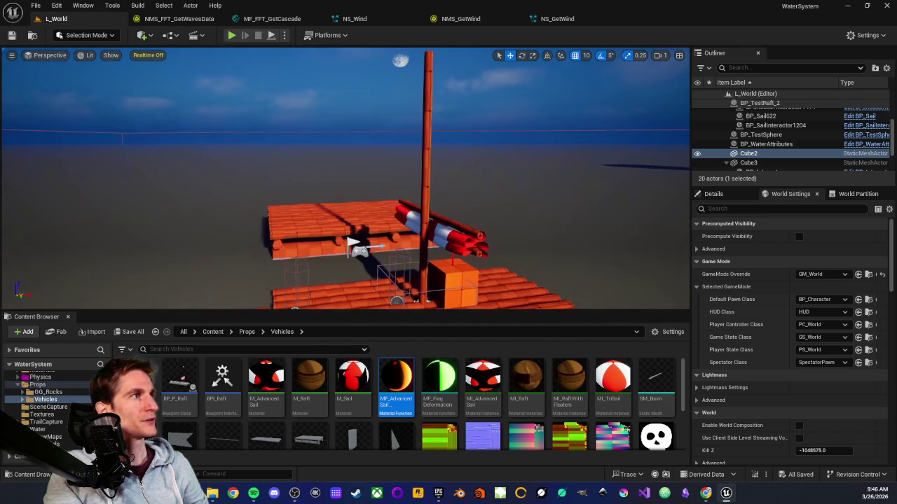
{"action": "left_click", "coordinate": [284, 35]}
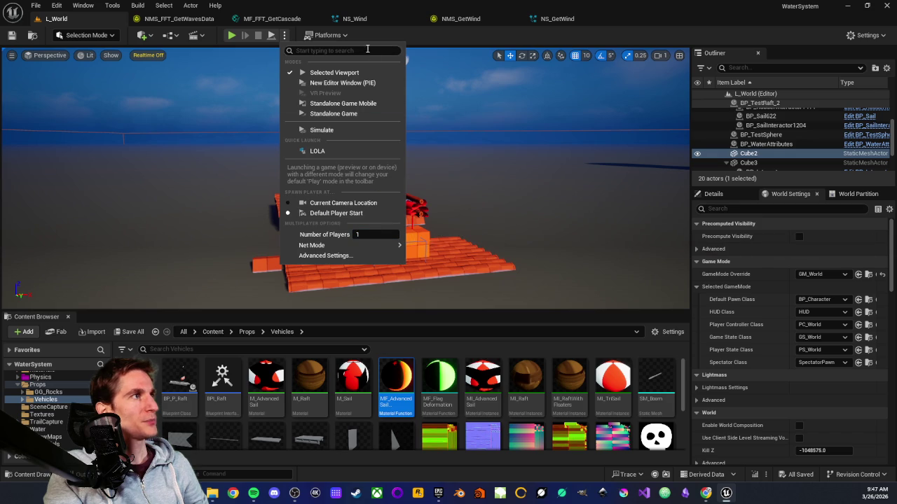
{"action": "left_click", "coordinate": [321, 7]}
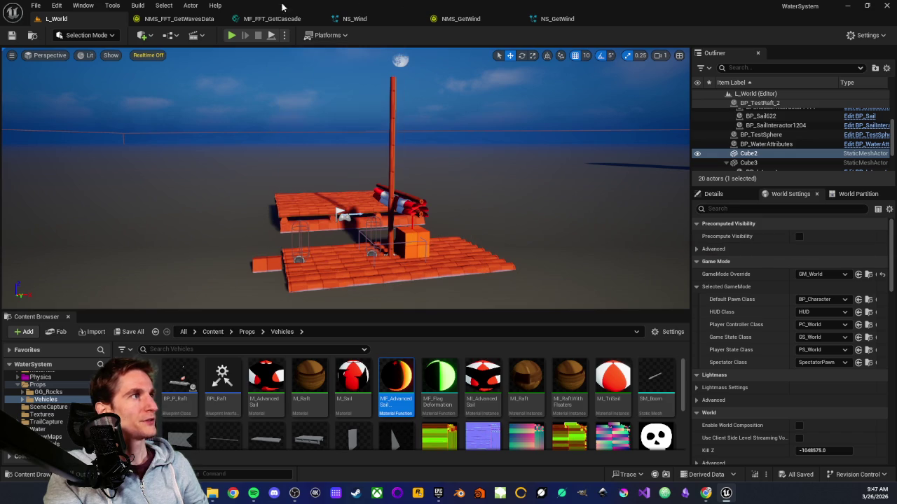
{"action": "left_click", "coordinate": [231, 35]}
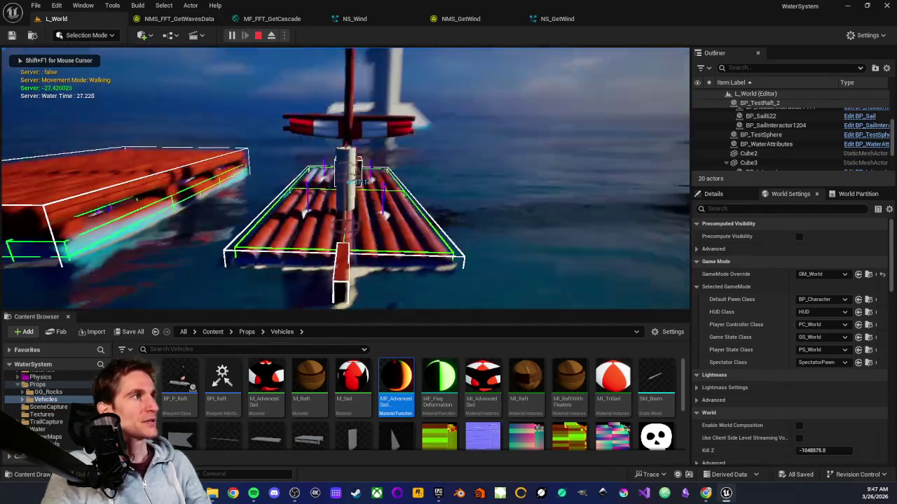
Step: Sail the raft using the sail and rudder interactors, then end the play session
{"action": "key", "text": "e"}
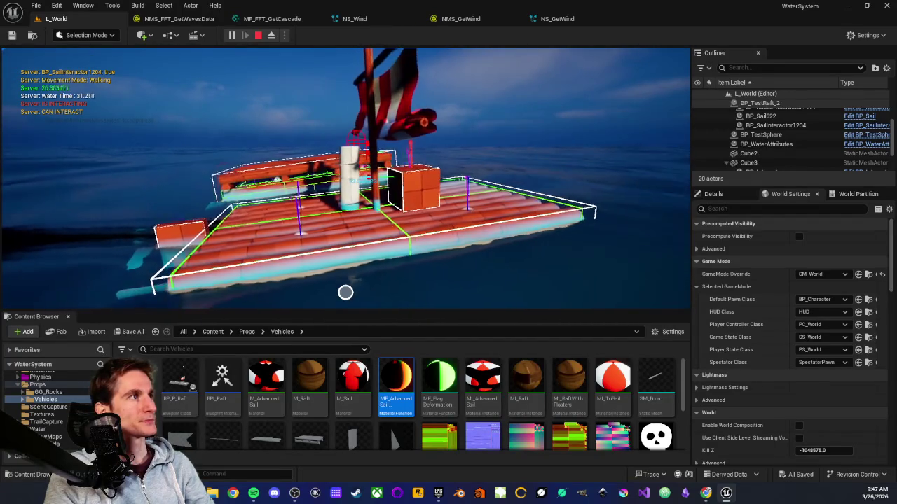
{"action": "key", "text": "e"}
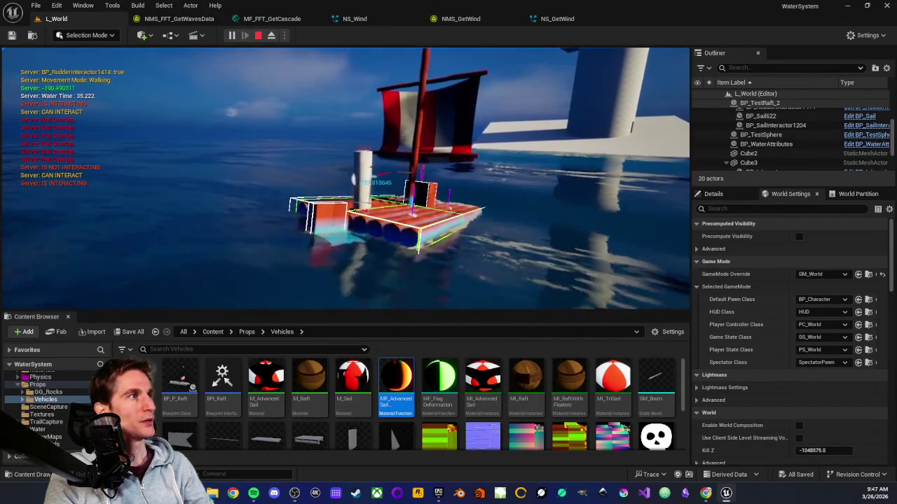
{"action": "key", "text": "e"}
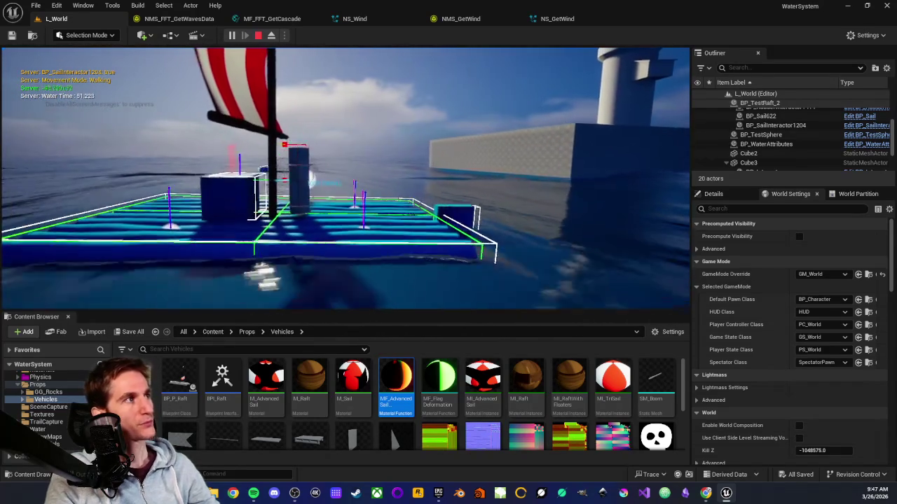
{"action": "key", "text": "Escape"}
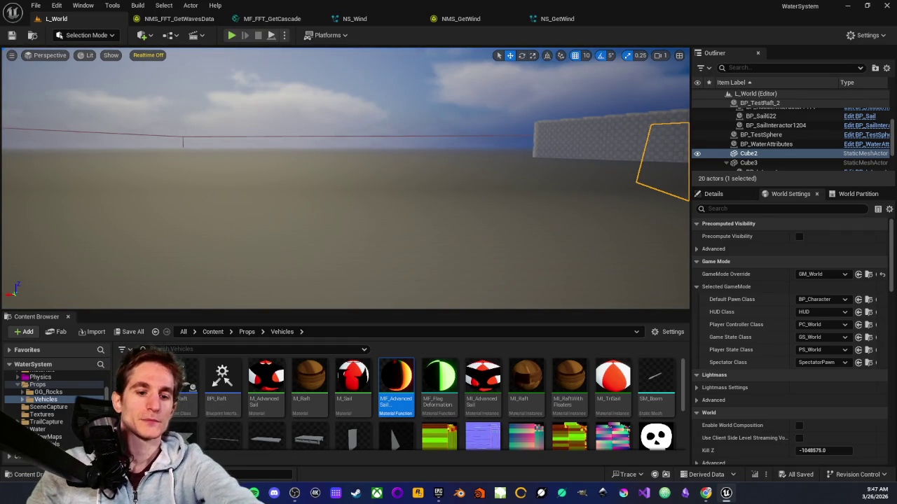
Step: Change the NMS_GetWind Custom HLSL period from 120.0 to 30.0 and apply it
{"action": "left_click_drag", "start_coordinate": [343, 175], "coordinate": [357, 168]}
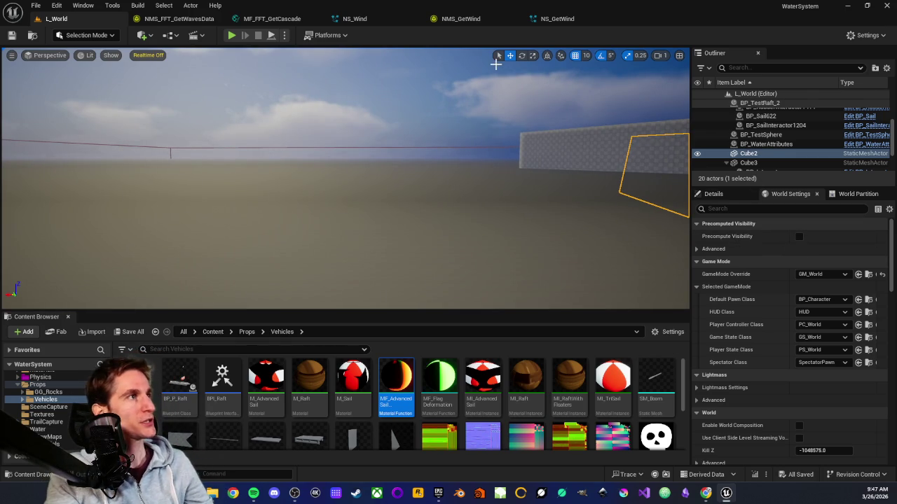
{"action": "left_click", "coordinate": [460, 18]}
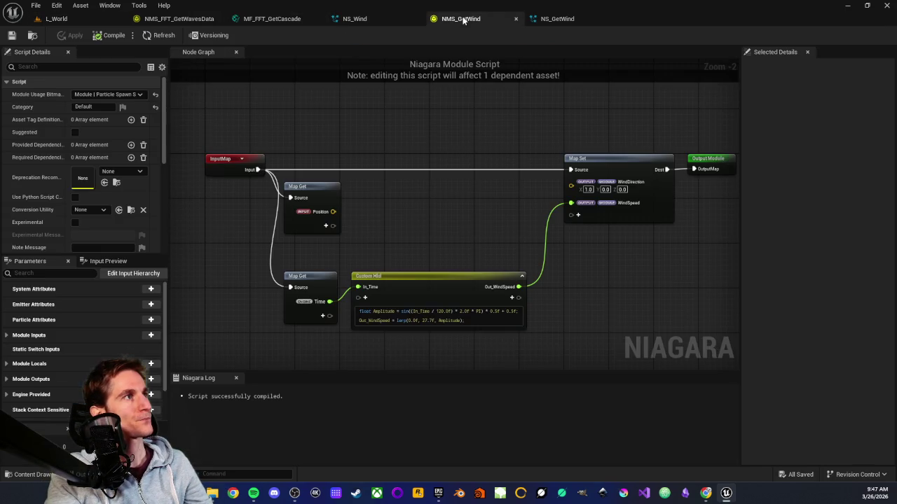
{"action": "scroll", "coordinate": [407, 221], "scroll_direction": "up", "scroll_amount": 2}
{"action": "left_click_drag", "start_coordinate": [406, 231], "coordinate": [445, 107]}
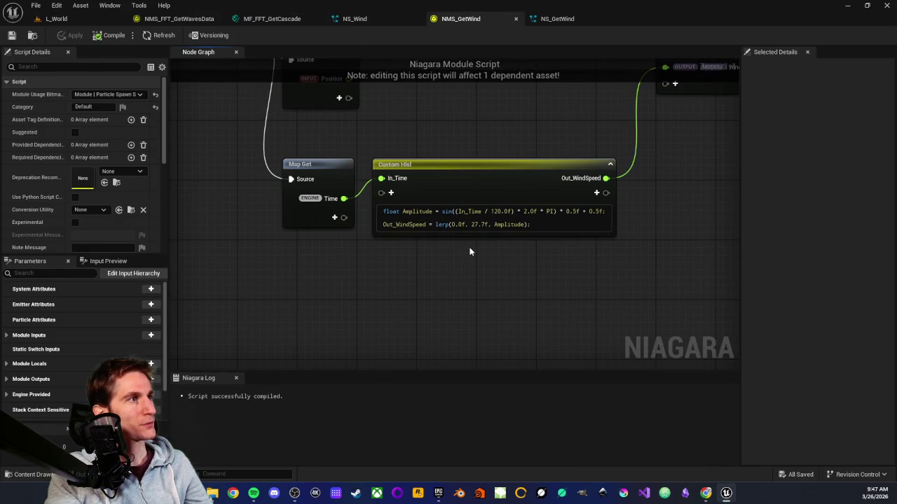
{"action": "left_click_drag", "start_coordinate": [490, 211], "coordinate": [508, 210]}
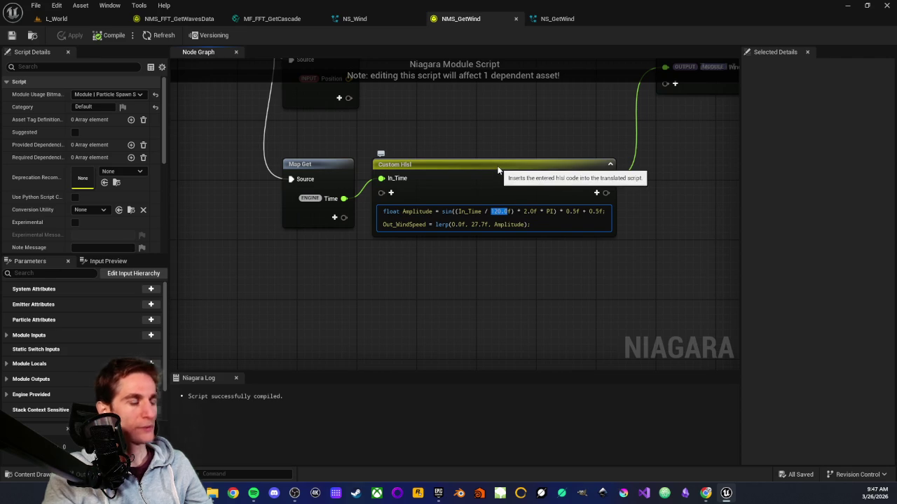
{"action": "type", "text": "30"}
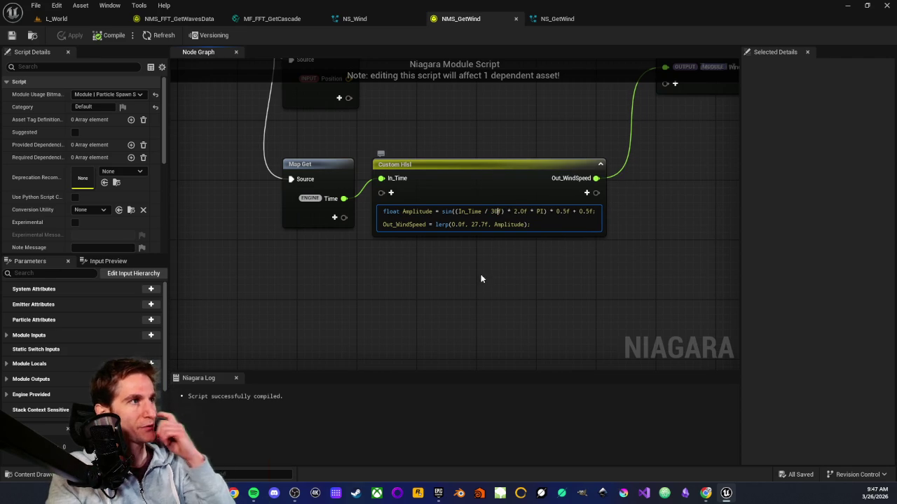
{"action": "type", "text": ".0"}
{"action": "left_click", "coordinate": [486, 250]}
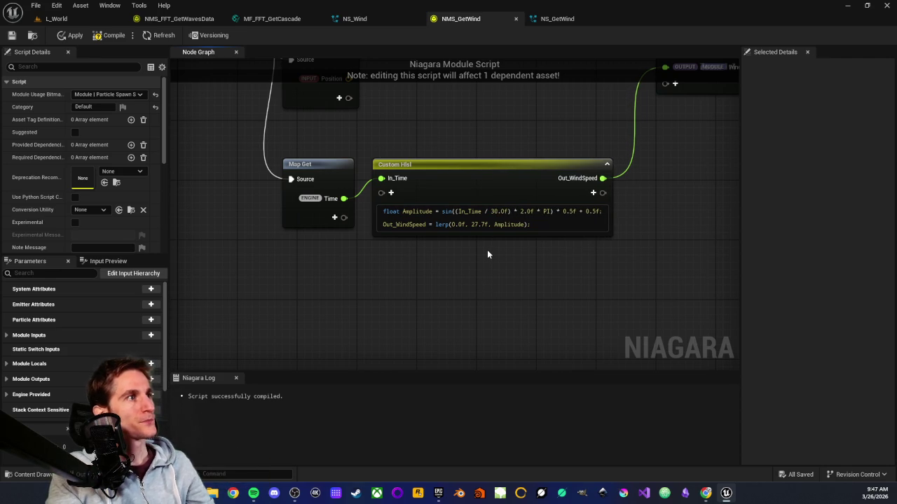
{"action": "left_click", "coordinate": [75, 36]}
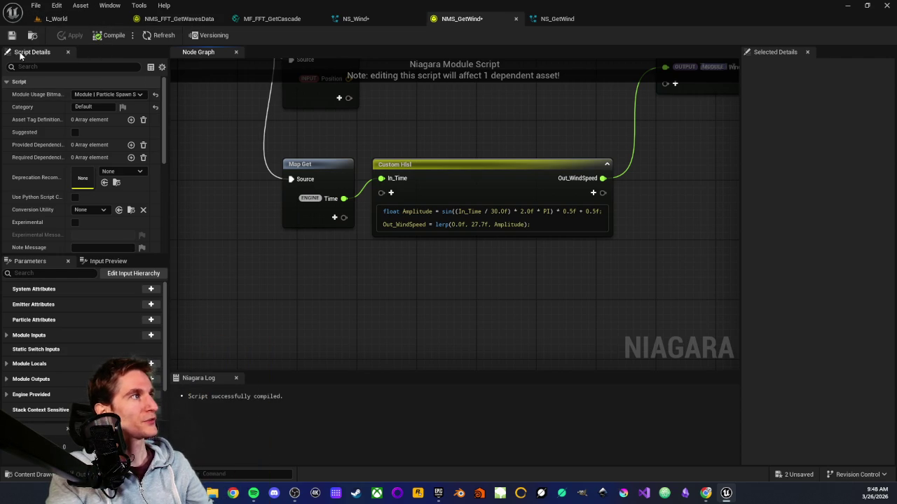
{"action": "left_click", "coordinate": [84, 21]}
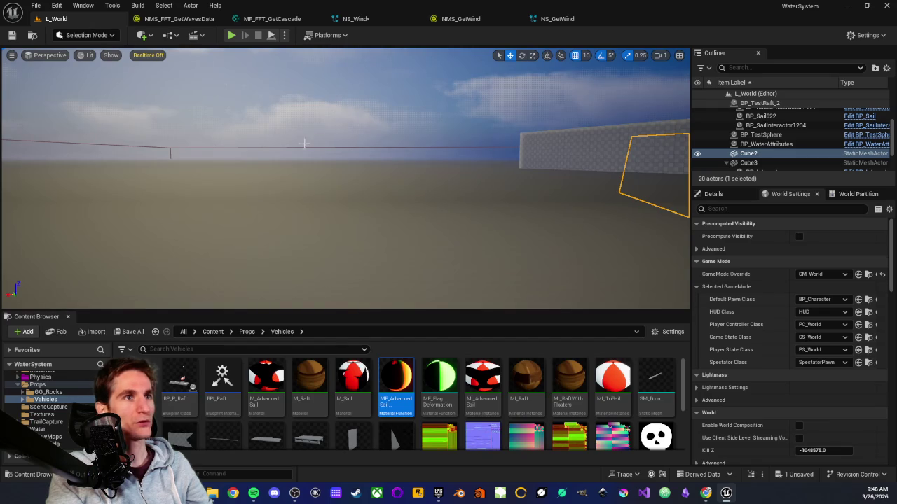
Step: Play the level twice, moving on and off the raft to watch the sail in faster wind
{"action": "left_click", "coordinate": [232, 35]}
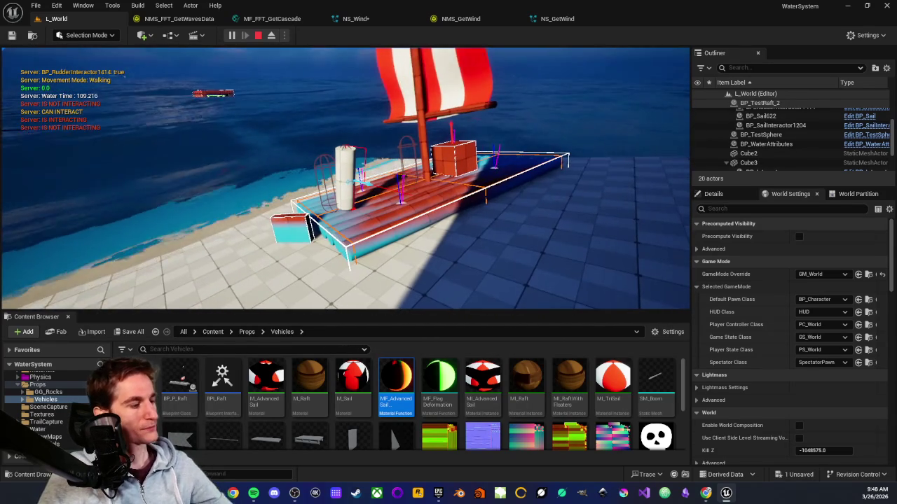
{"action": "key", "text": "Escape"}
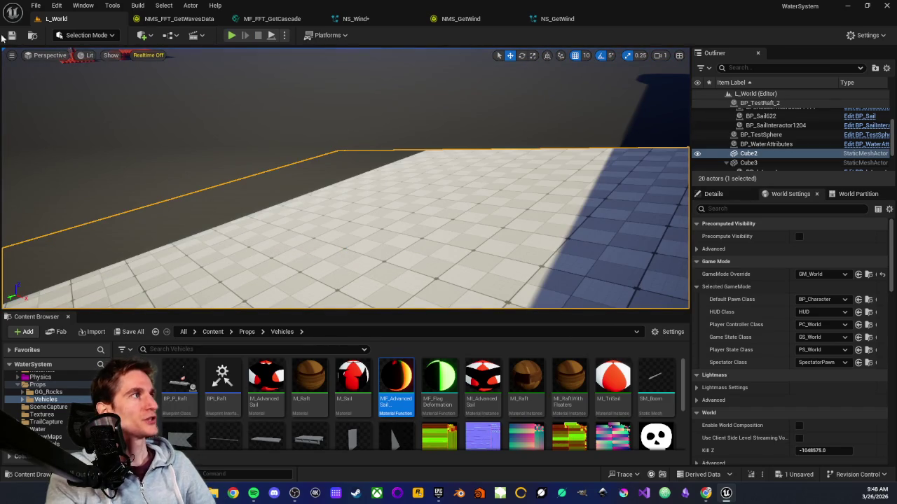
{"action": "left_click", "coordinate": [231, 36]}
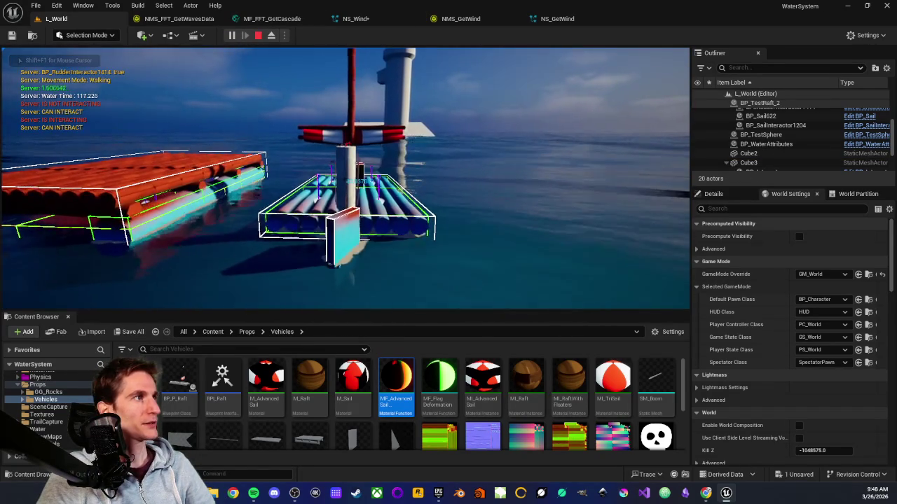
{"action": "key", "text": "w"}
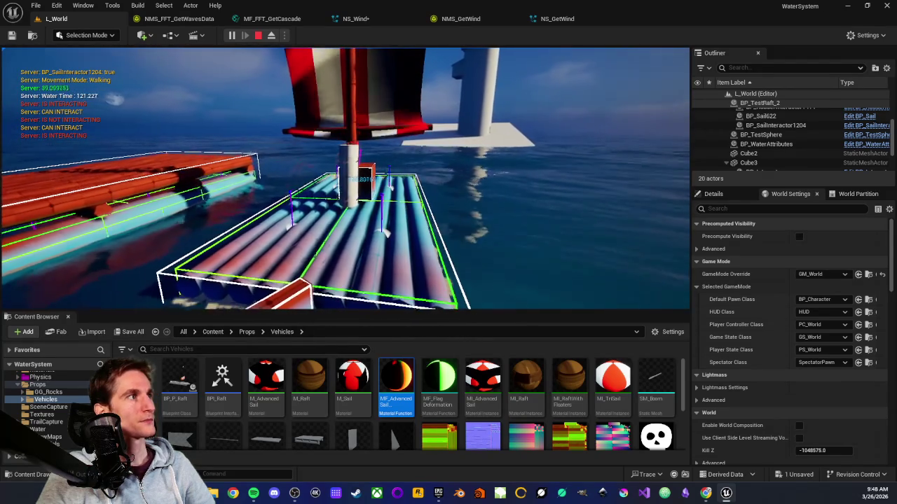
{"action": "key", "text": "s"}
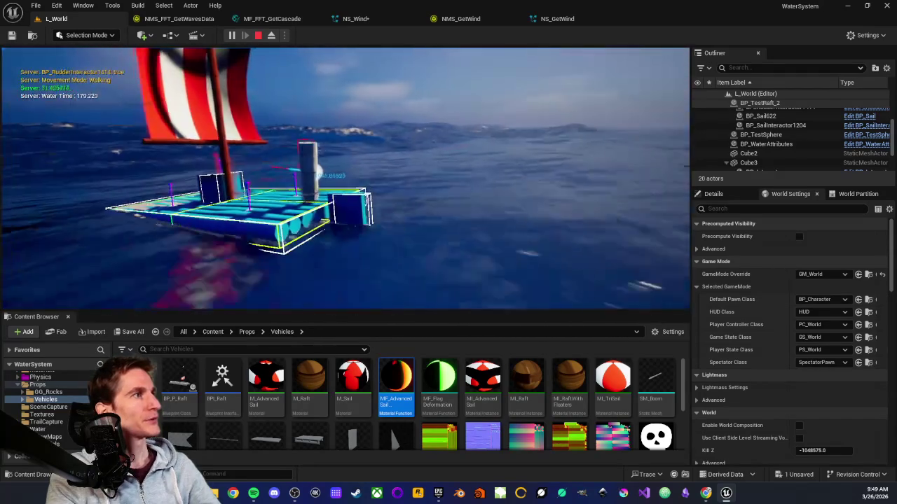
{"action": "key", "text": "Escape"}
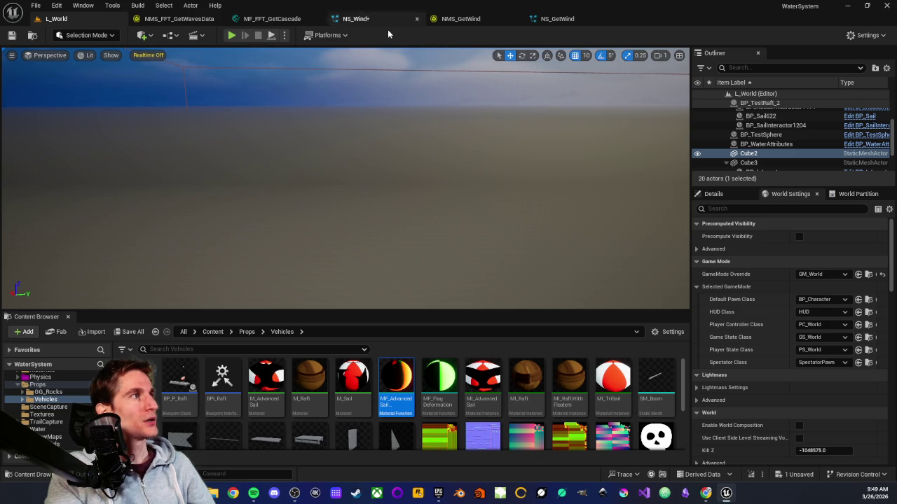
Step: Focus the viewport on BP_TestRaft_2 and adjust the view to frame its mast and rolled-up sail
{"action": "scroll", "coordinate": [763, 123], "scroll_direction": "up", "scroll_amount": 3}
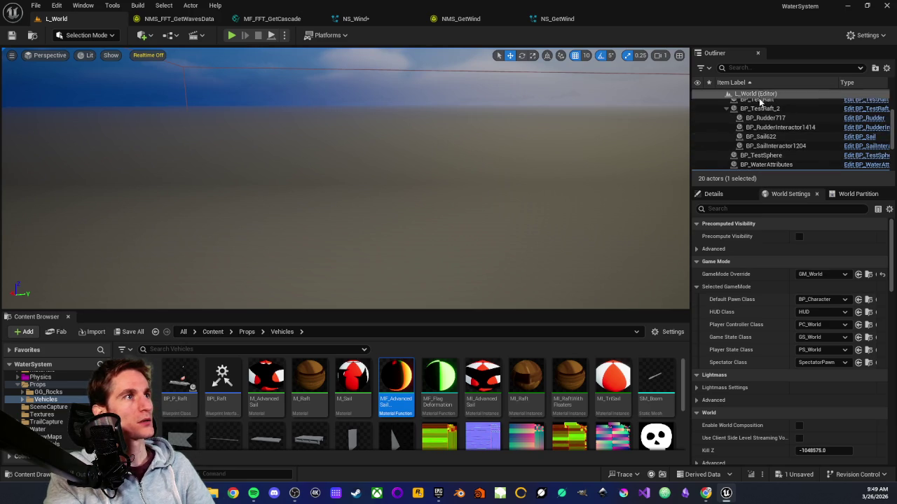
{"action": "double_click", "coordinate": [759, 123]}
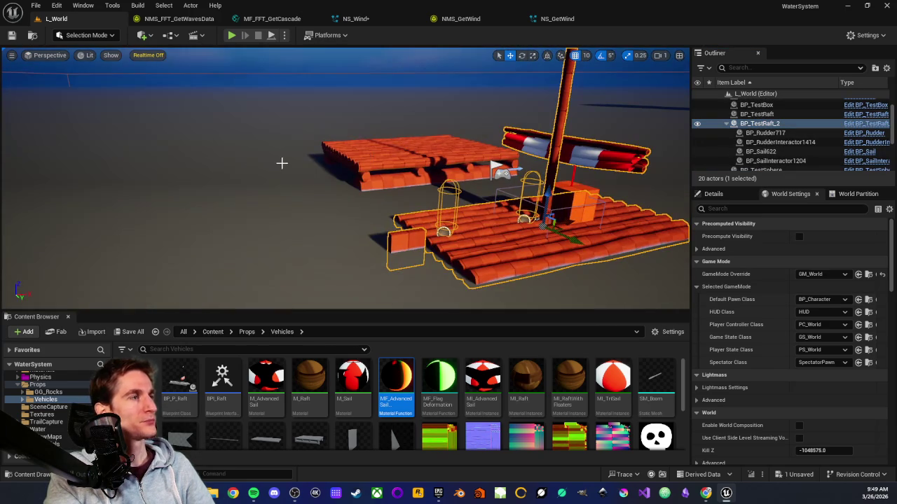
{"action": "key", "text": "f"}
{"action": "left_click_drag", "start_coordinate": [266, 157], "coordinate": [290, 157]}
{"action": "scroll", "coordinate": [321, 144], "scroll_direction": "up", "scroll_amount": 2}
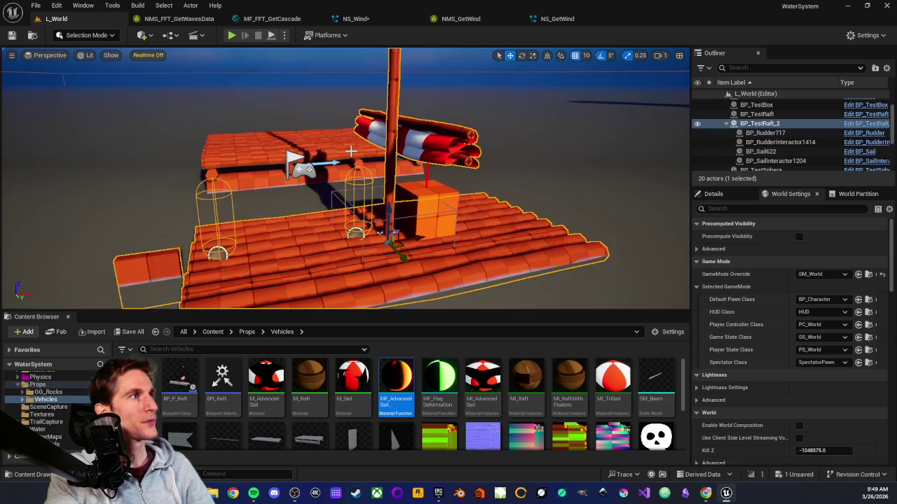
{"action": "scroll", "coordinate": [359, 158], "scroll_direction": "up", "scroll_amount": 2}
{"action": "scroll", "coordinate": [439, 161], "scroll_direction": "down", "scroll_amount": 1}
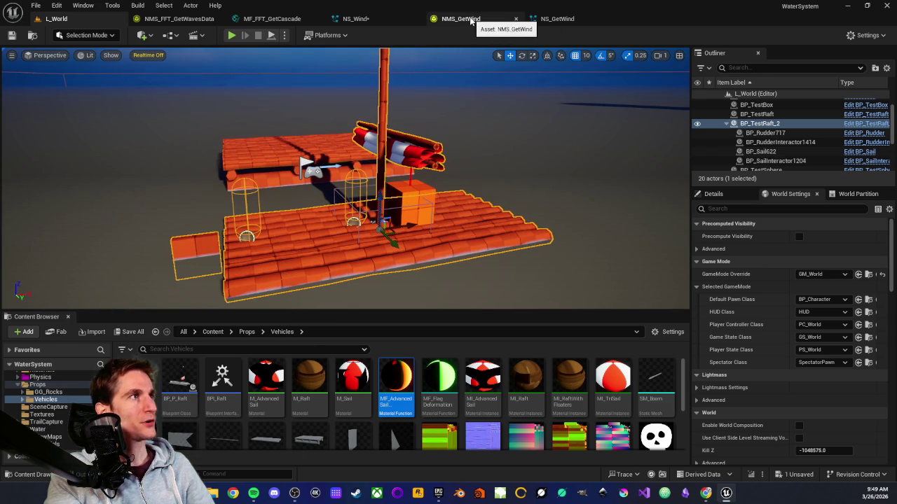
Step: Return to the NMS_GetWind module script and pan to read the Custom Hlsl code's 30.0 period
{"action": "left_click", "coordinate": [460, 19]}
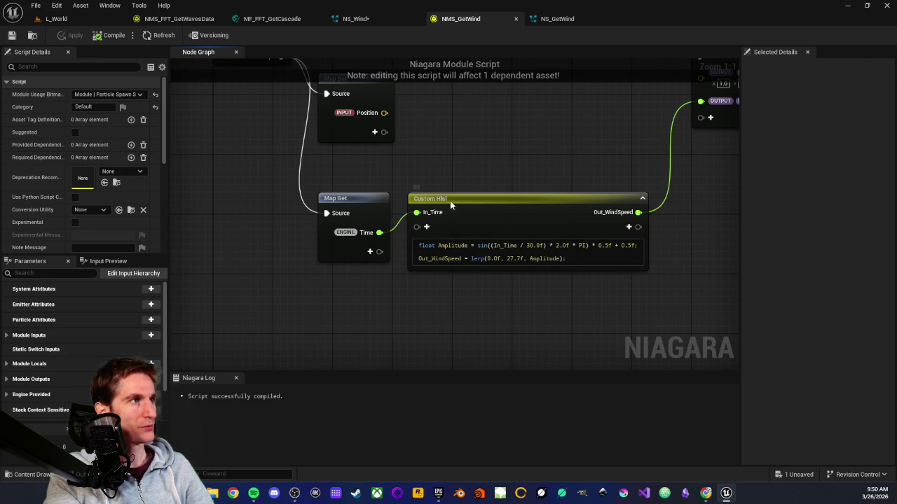
{"action": "left_click_drag", "start_coordinate": [460, 245], "coordinate": [417, 257]}
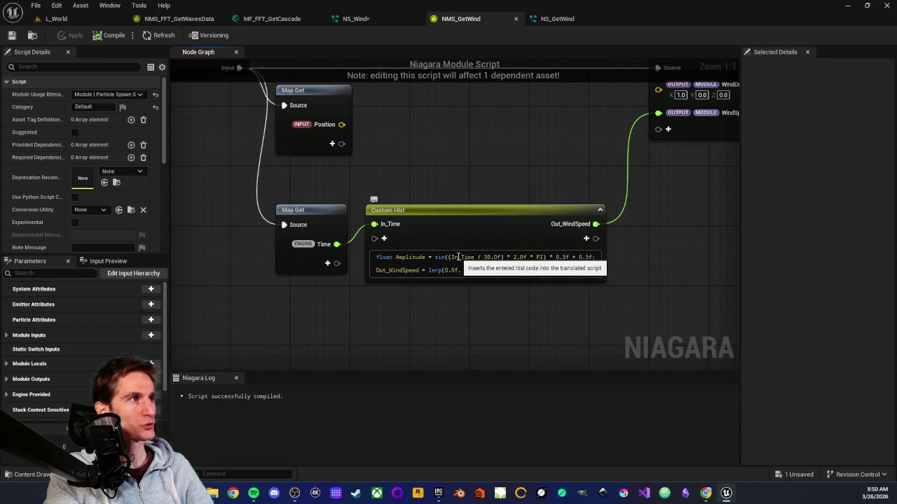
{"action": "mouse_move", "coordinate": [555, 142]}
{"action": "left_mouse_down"}
{"action": "mouse_move", "coordinate": [574, 192]}
{"action": "mouse_move", "coordinate": [545, 175]}
{"action": "mouse_move", "coordinate": [537, 120]}
{"action": "left_mouse_up"}
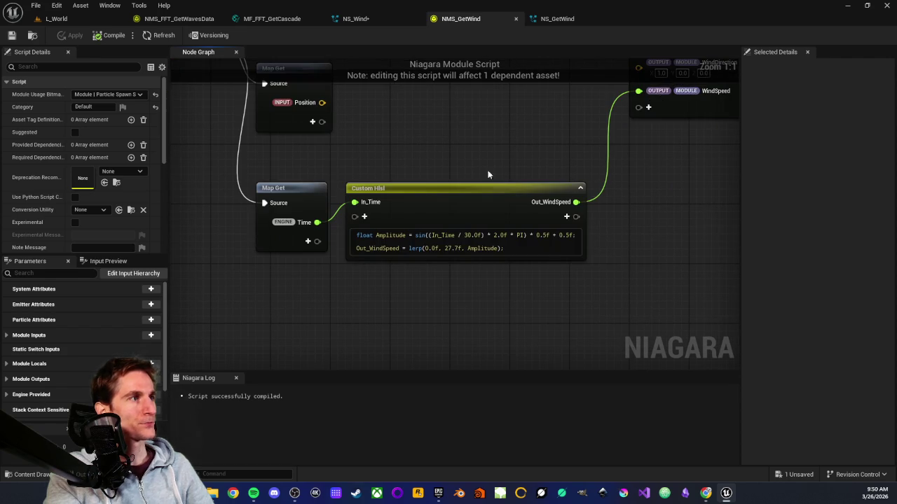